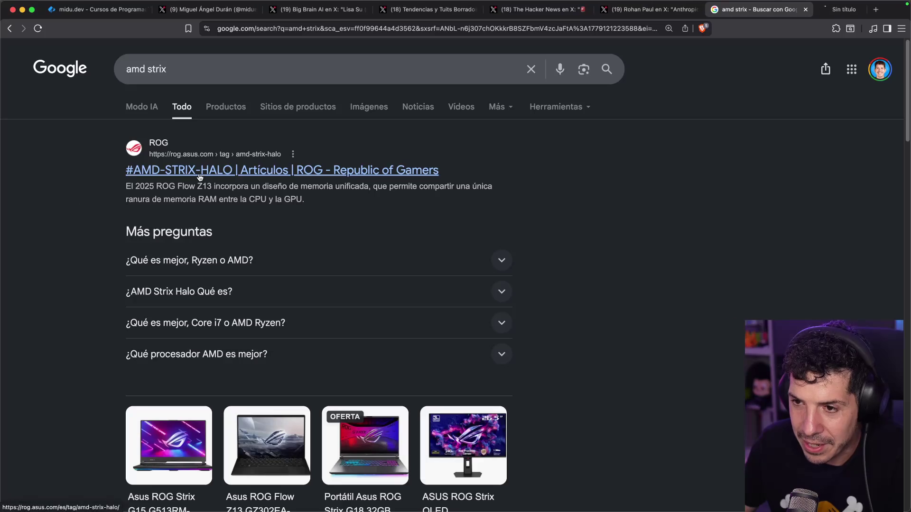
# Step: Glance at the ROG Strix Halo articles page, then close it
pyautogui.click(795, 17)
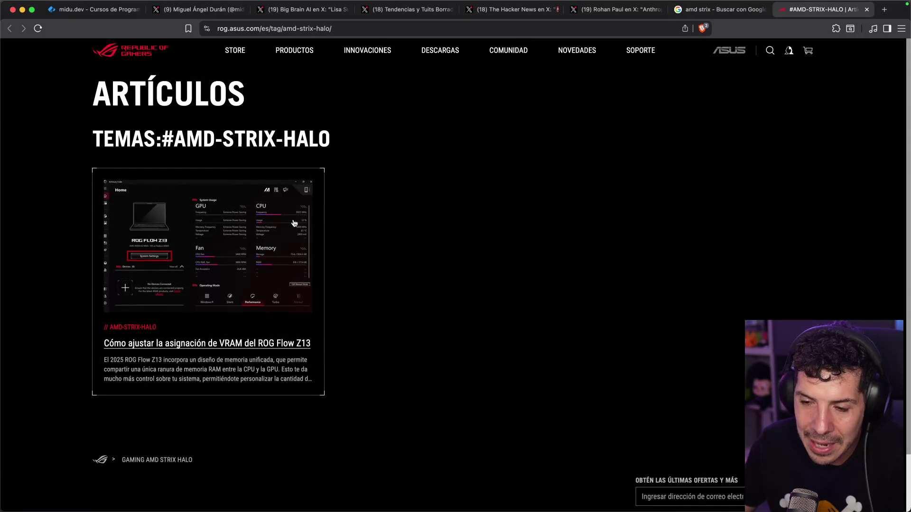
pyautogui.press('super+w')
pyautogui.scroll(-10, 92, 280)
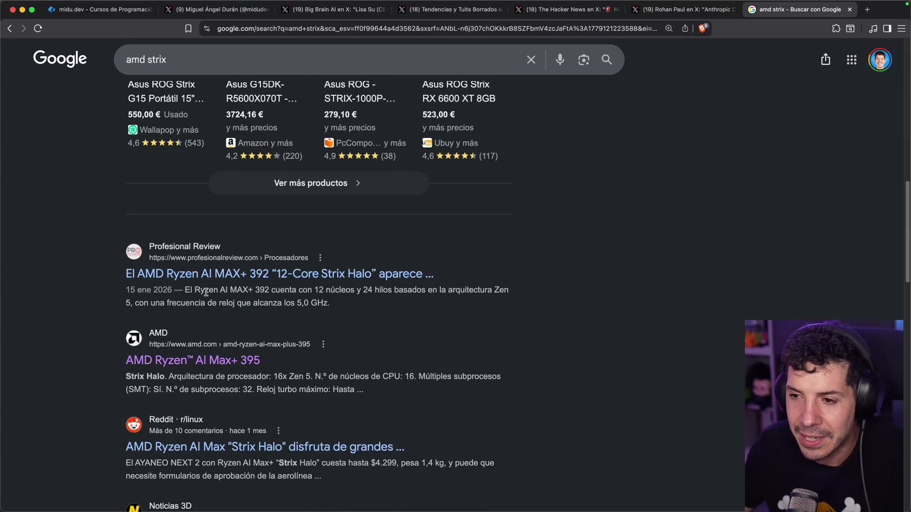
# Step: Read the Ryzen AI MAX+ 392 benchmark specs, then go back to the Big Brain AI post
pyautogui.click(261, 280)
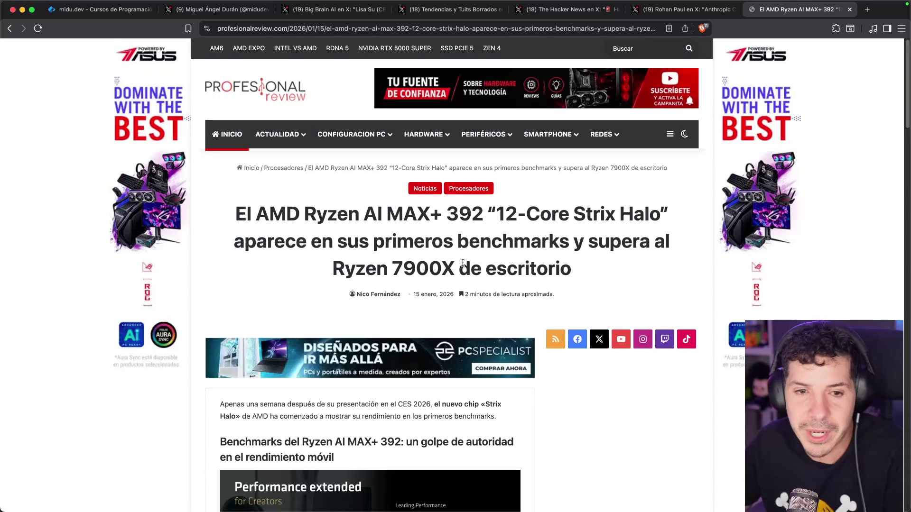
pyautogui.scroll(-15, 463, 263)
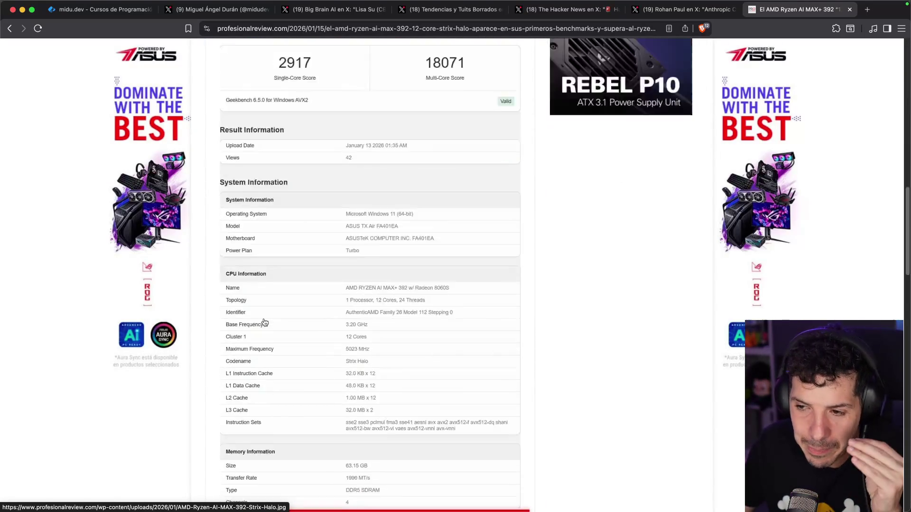
pyautogui.scroll(-10, 265, 323)
pyautogui.scroll(6, 133, 88)
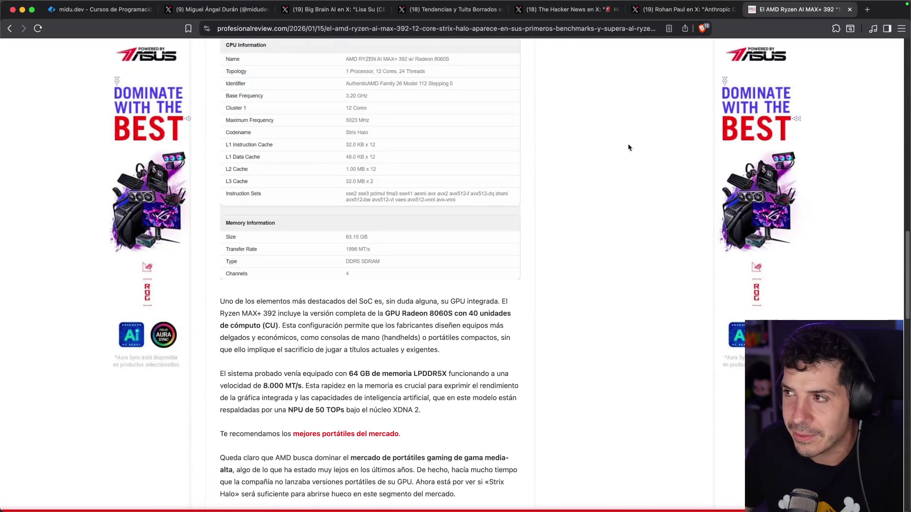
pyautogui.press('super+w')
pyautogui.hotkey('ctrl', 'shift', 'Tab')
pyautogui.hotkey('ctrl', 'shift', 'Tab')
pyautogui.hotkey('ctrl', 'shift', 'Tab')
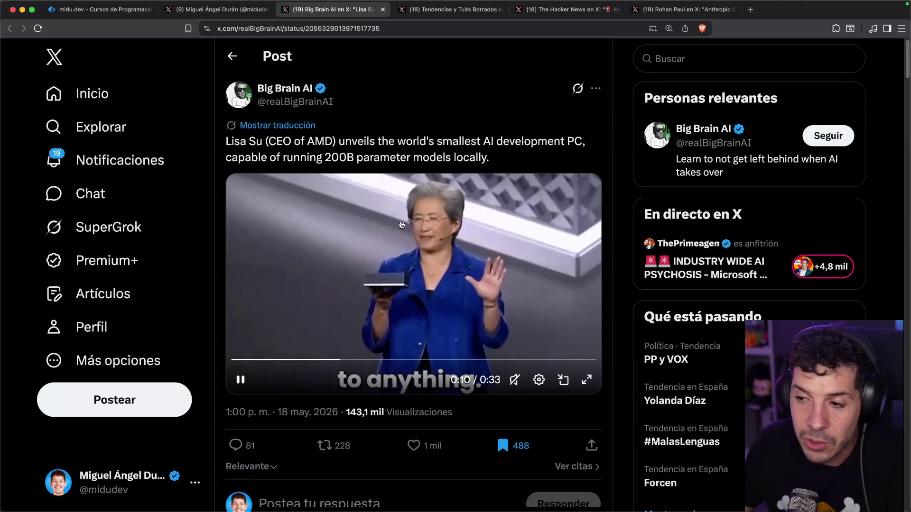
# Step: Search 'amd minipc for ai', skim AMD's Ryzen AI Max+ article and the results, then close them
pyautogui.press('super+t')
pyautogui.write('amd m')
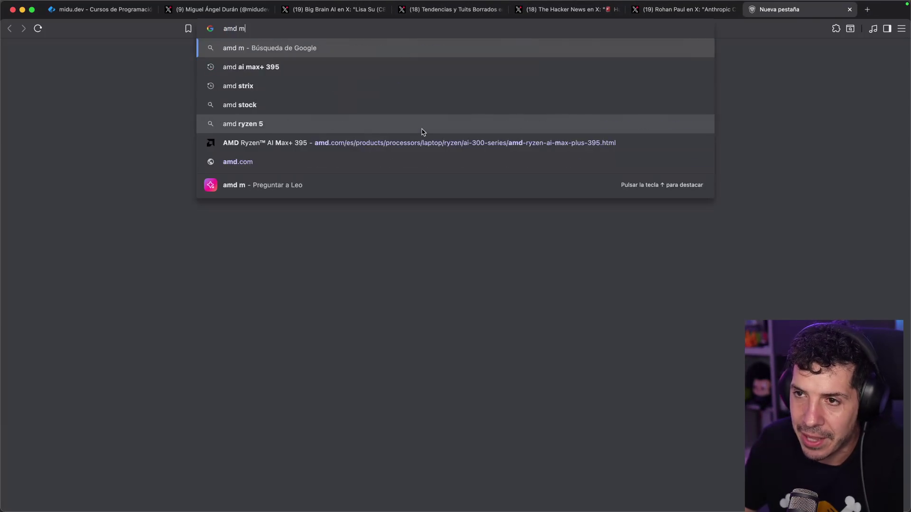
pyautogui.write('inipc for ai')
pyautogui.press('Return')
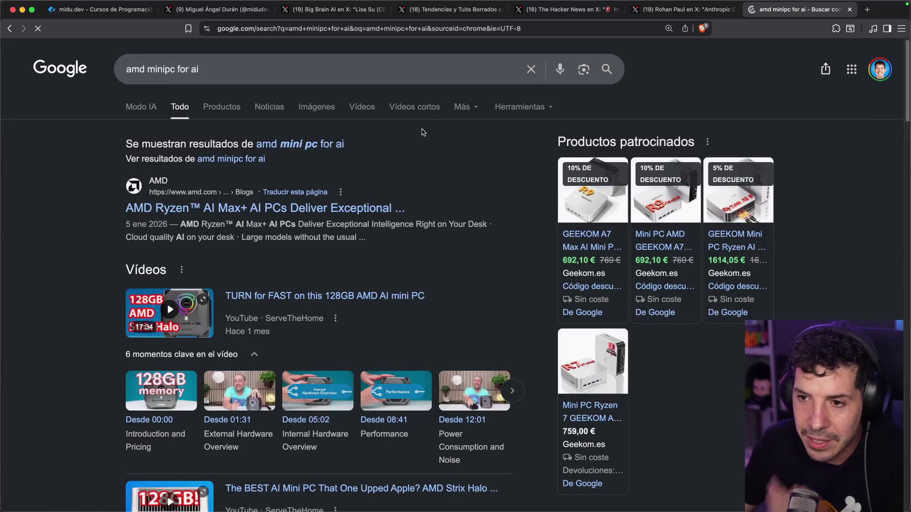
pyautogui.click(206, 209)
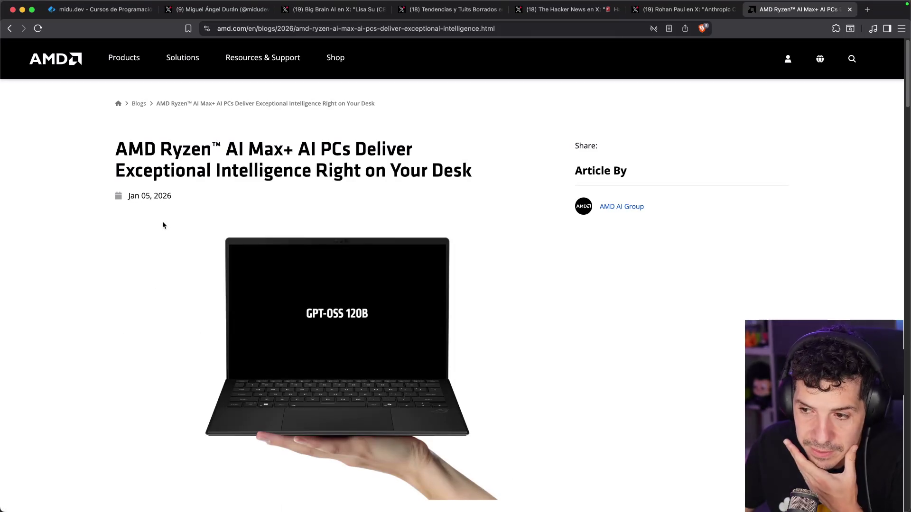
pyautogui.scroll(-2, 163, 223)
pyautogui.scroll(-20, 162, 225)
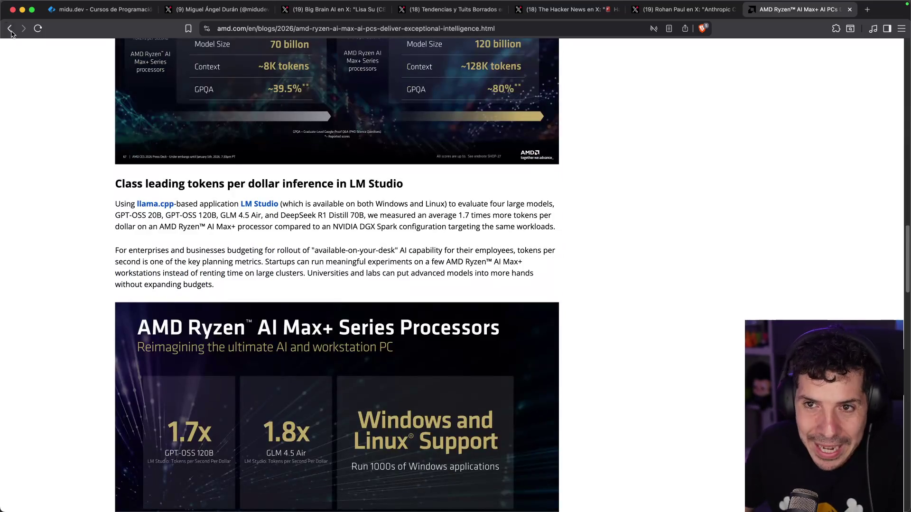
pyautogui.click(11, 30)
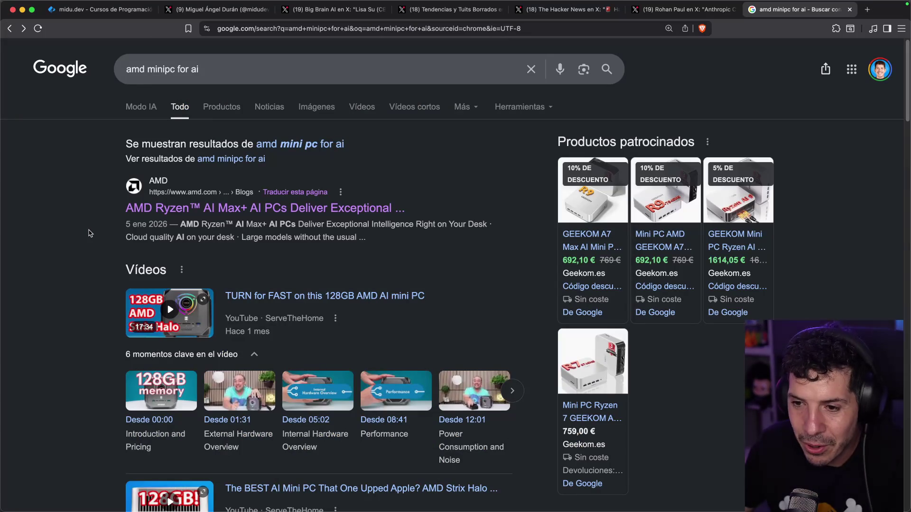
pyautogui.scroll(-13, 93, 232)
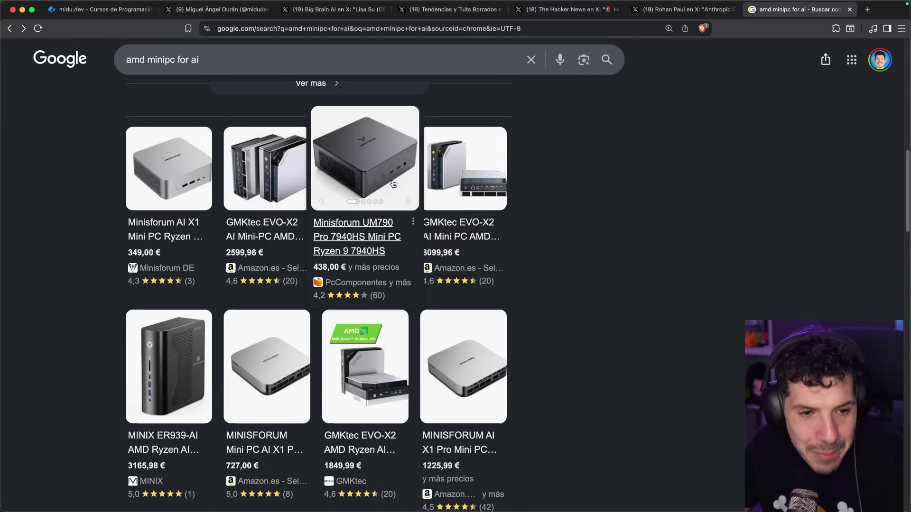
pyautogui.moveTo(432, 180)
pyautogui.scroll(-3, 610, 223)
pyautogui.hotkey('ctrl', 'w')
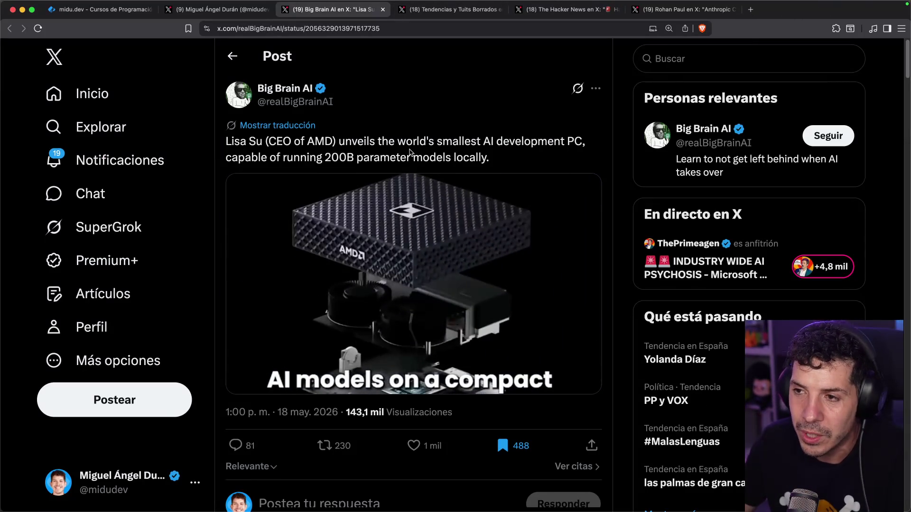
# Step: Start a new Google search for 'nvidia dgx'
pyautogui.press('super+t')
pyautogui.write('nvidia dgx')
pyautogui.press('Return')
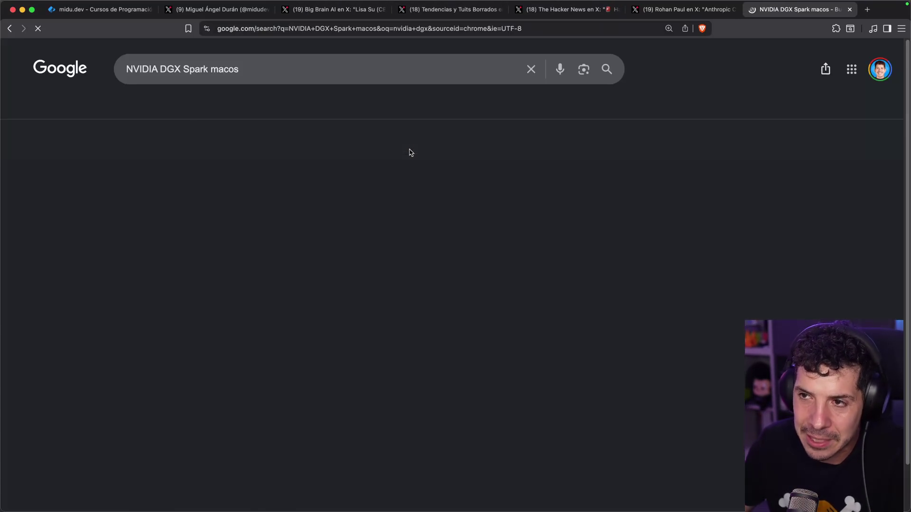
# Step: Drop 'macos' from the query and browse NVIDIA's official DGX Spark product page
pyautogui.click(238, 68)
pyautogui.press('BackSpace')
pyautogui.press('BackSpace')
pyautogui.press('BackSpace')
pyautogui.press('Return')
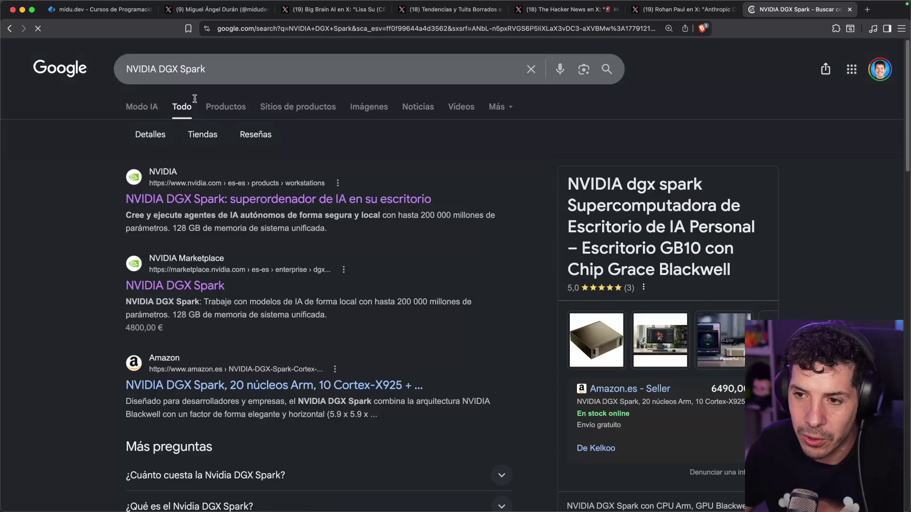
pyautogui.click(231, 199)
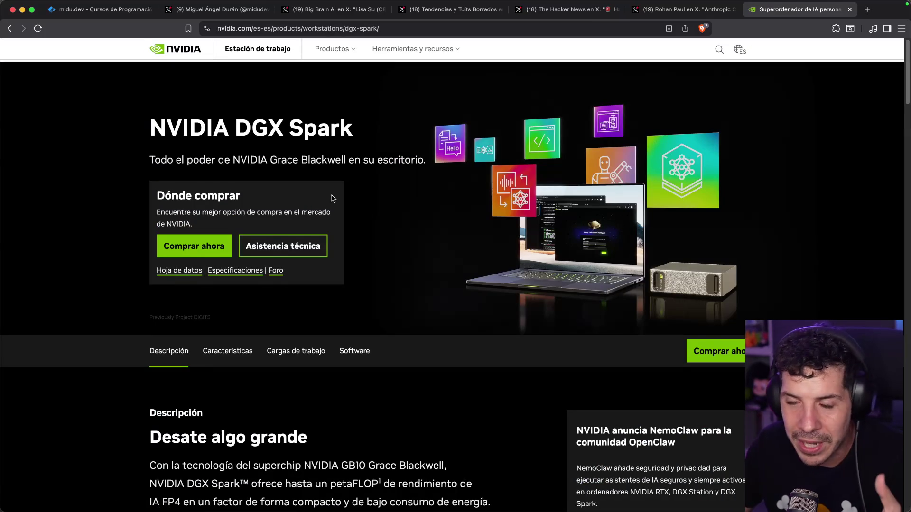
pyautogui.scroll(-3, 333, 198)
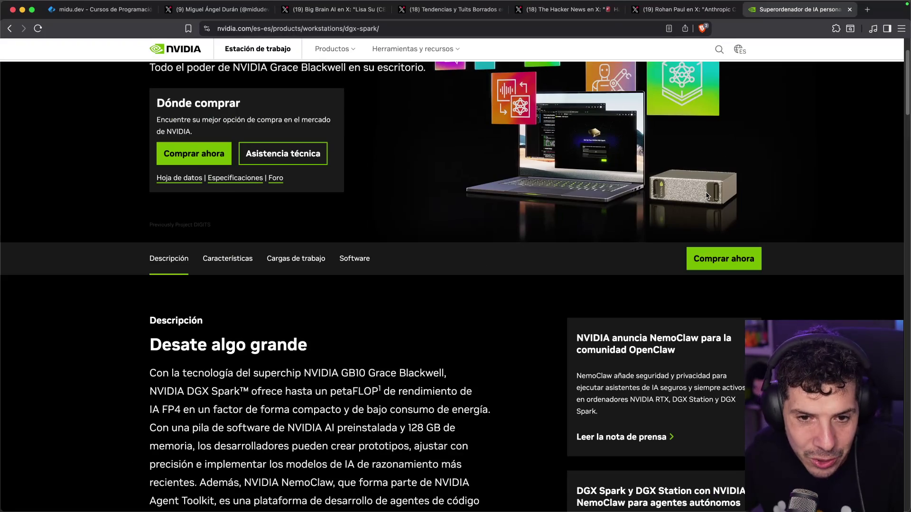
pyautogui.scroll(-10, 413, 194)
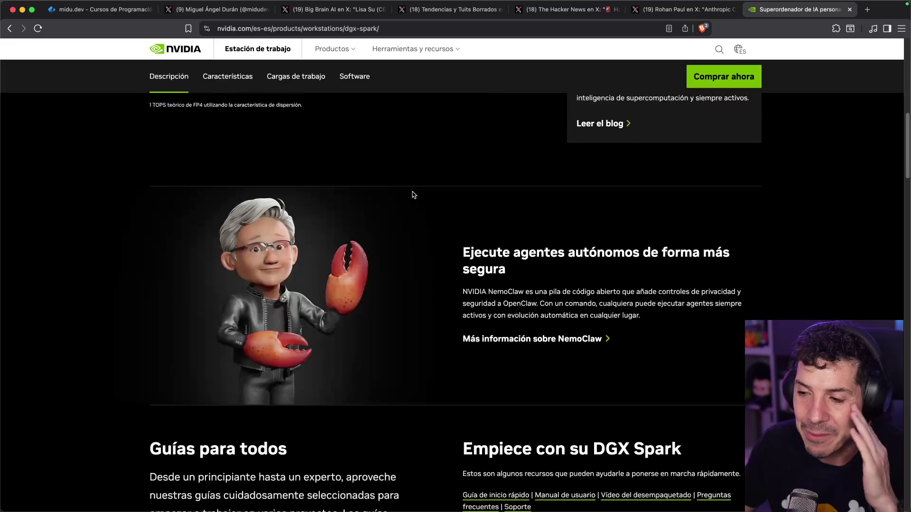
pyautogui.scroll(10, 385, 192)
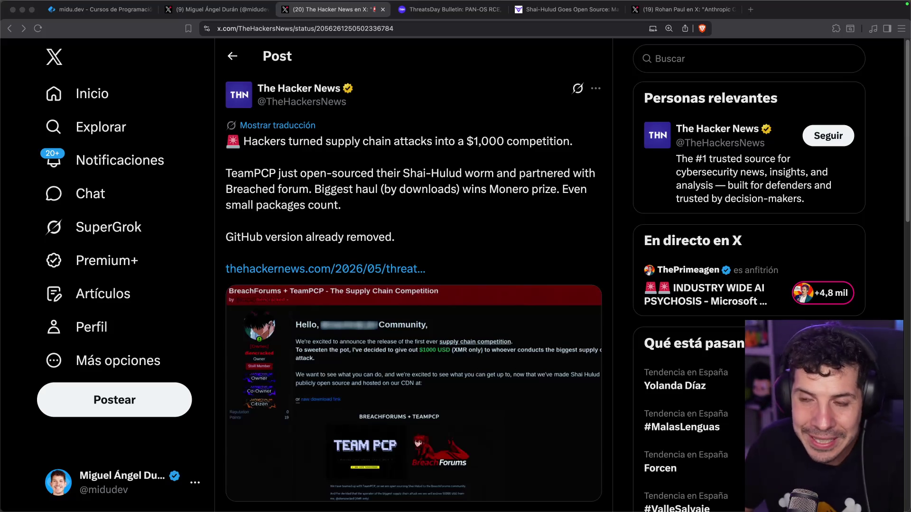
# Step: Select 'TeamPCP' in the post, then go to the 'Shai-Hulud Goes Open Source' article
pyautogui.doubleClick(267, 173)
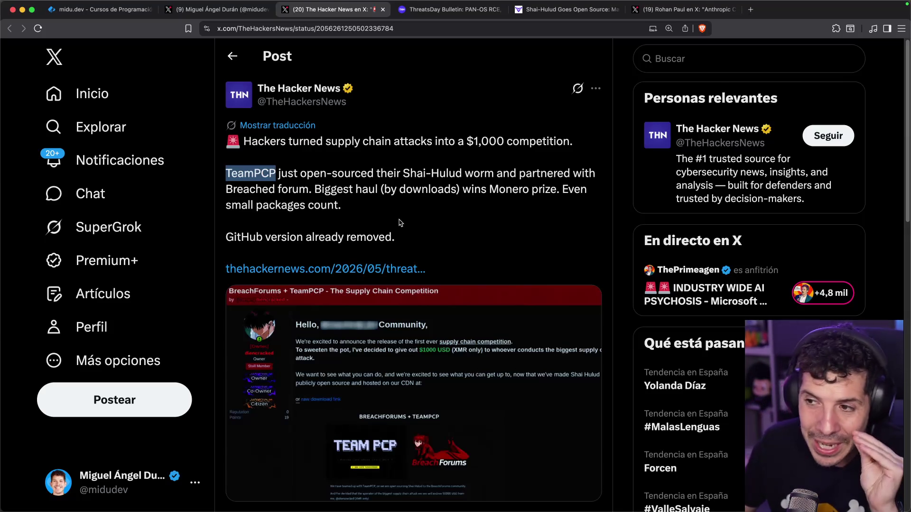
pyautogui.click(561, 15)
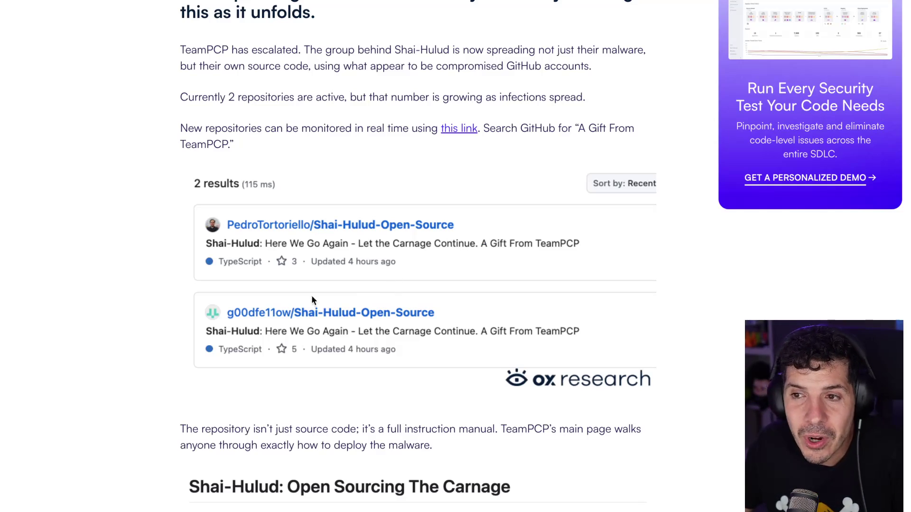
# Step: Scroll through the OX Security article down to its Shai-Hulud repositories section
pyautogui.scroll(-5, 356, 281)
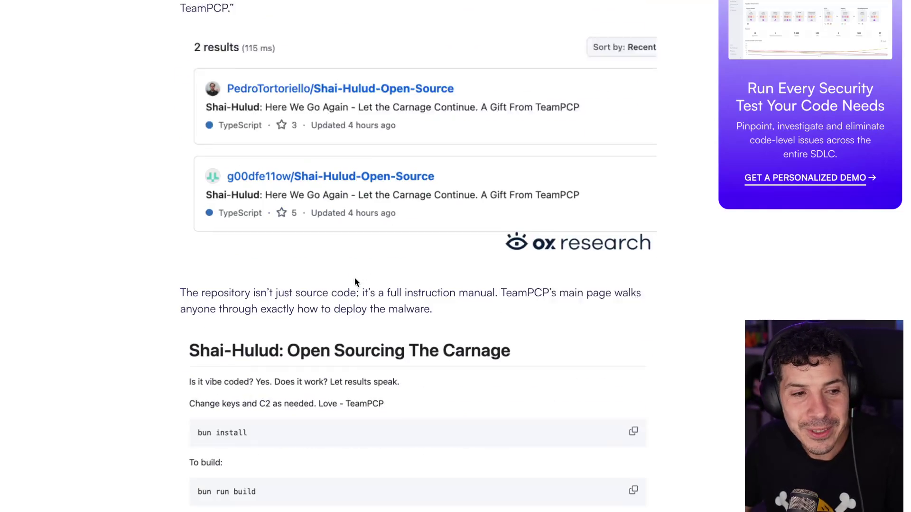
pyautogui.scroll(5, 185, 273)
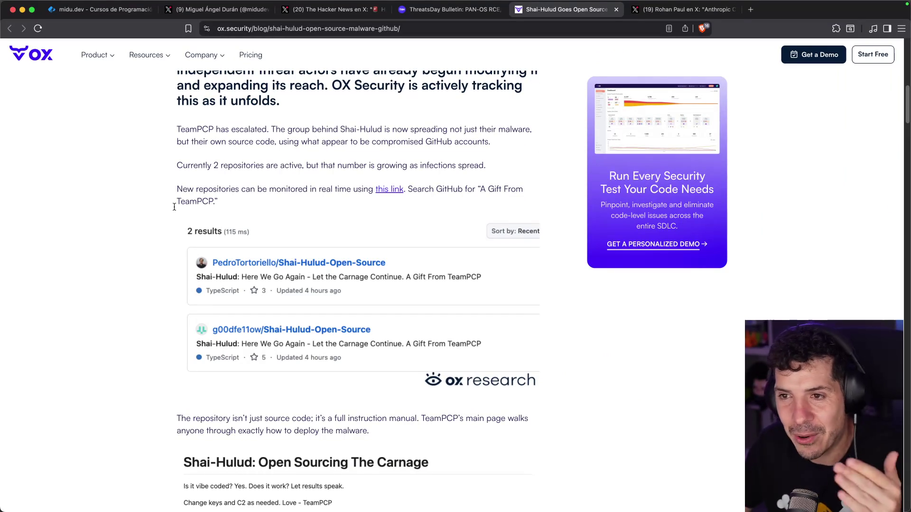
pyautogui.scroll(-10, 180, 176)
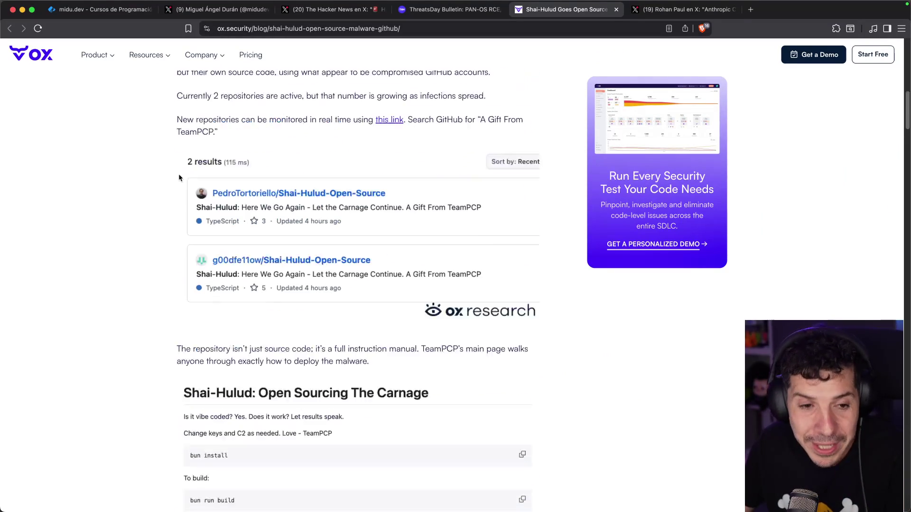
pyautogui.scroll(-10, 171, 187)
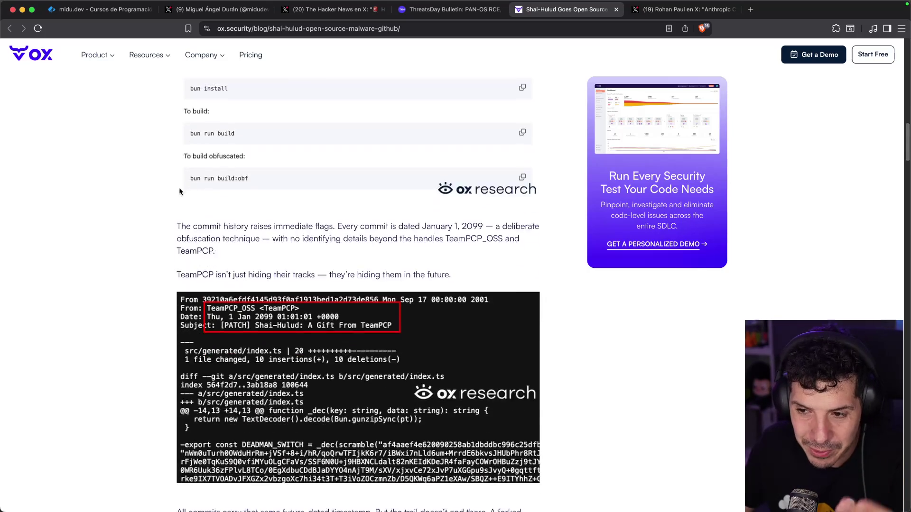
pyautogui.scroll(-15, 175, 191)
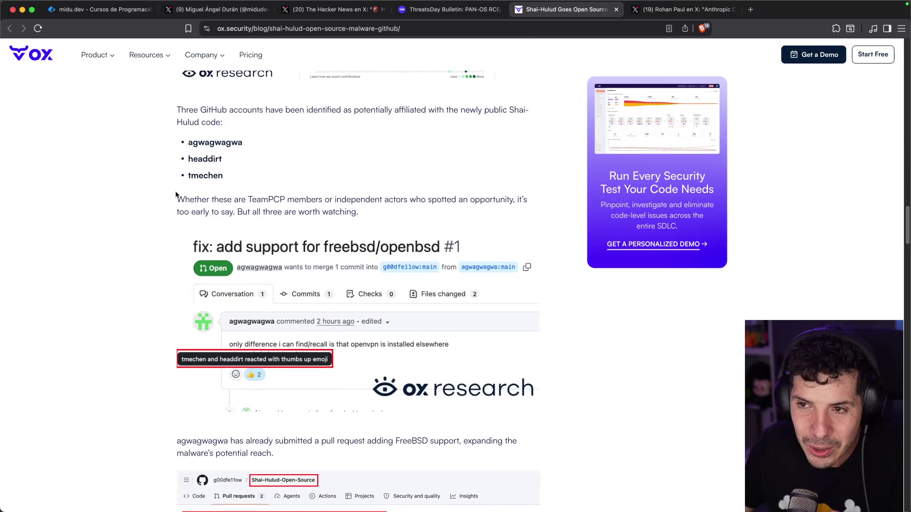
pyautogui.scroll(-15, 175, 192)
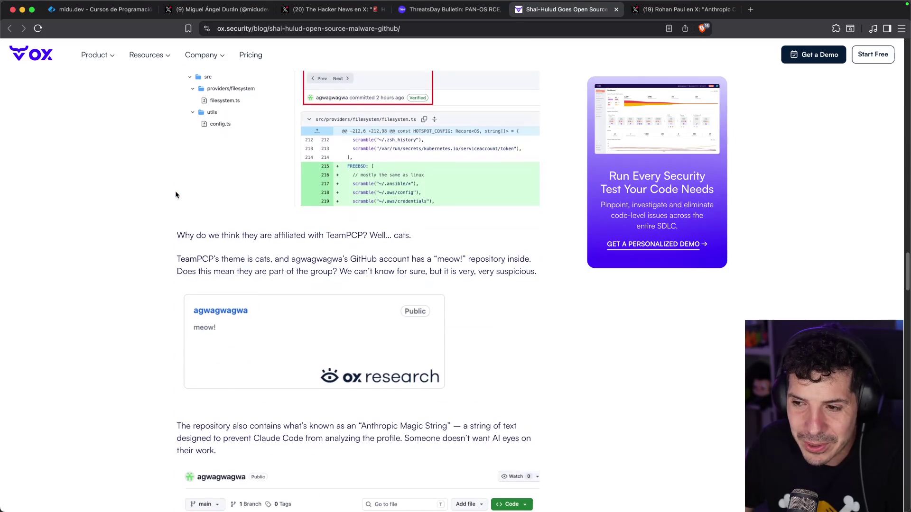
pyautogui.scroll(-20, 184, 192)
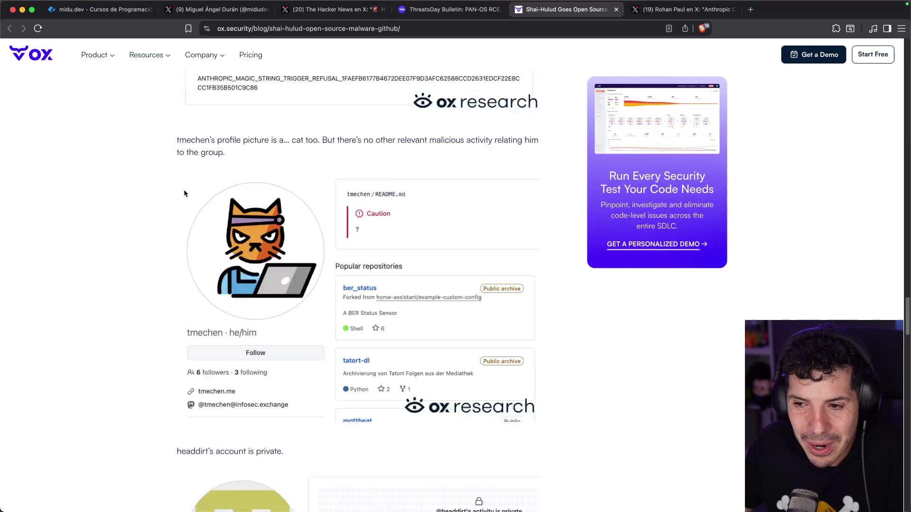
pyautogui.scroll(-20, 184, 191)
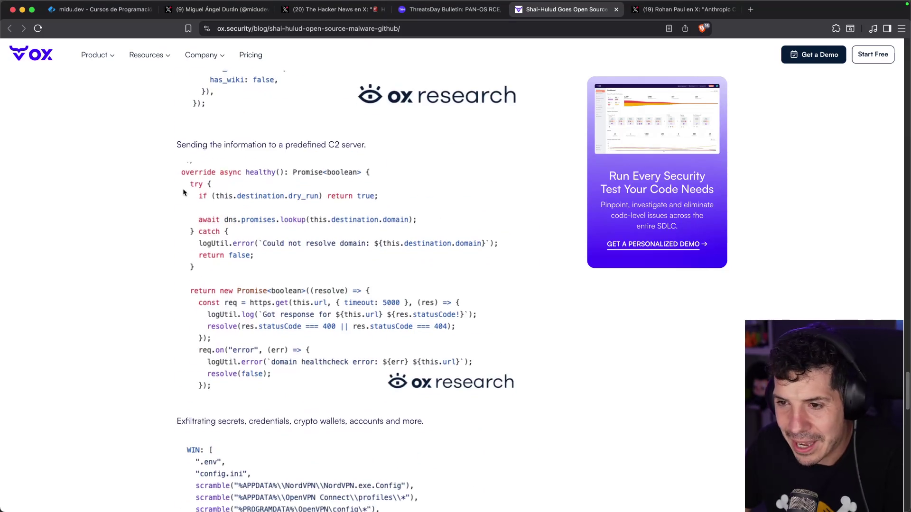
pyautogui.scroll(-13, 183, 187)
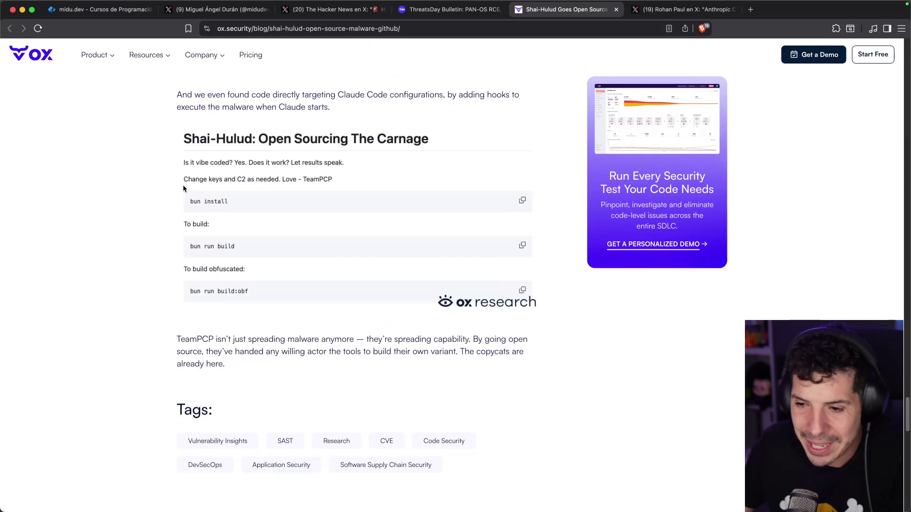
pyautogui.scroll(7, 180, 185)
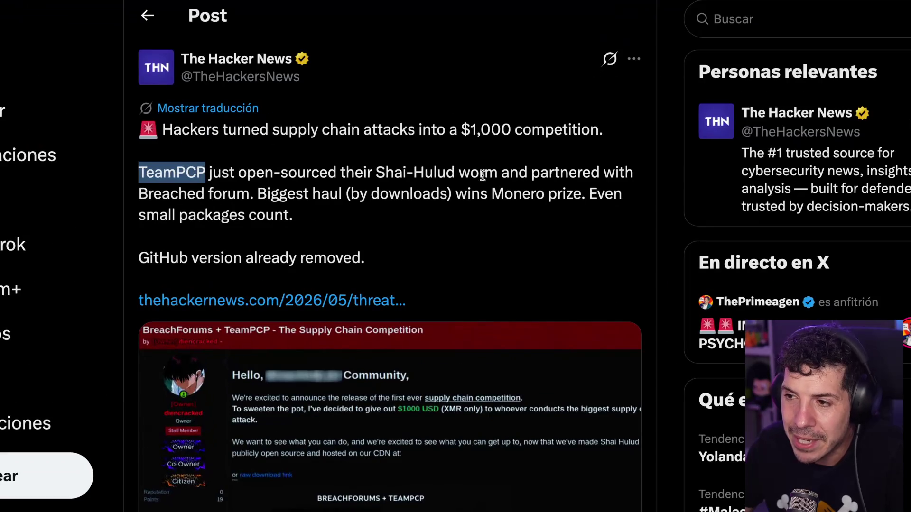
# Step: Highlight the worm open-sourcing passage, scroll the post, and move to the ThreatsDay Bulletin page
pyautogui.moveTo(199, 180); pyautogui.dragTo(317, 171)
pyautogui.click(322, 171)
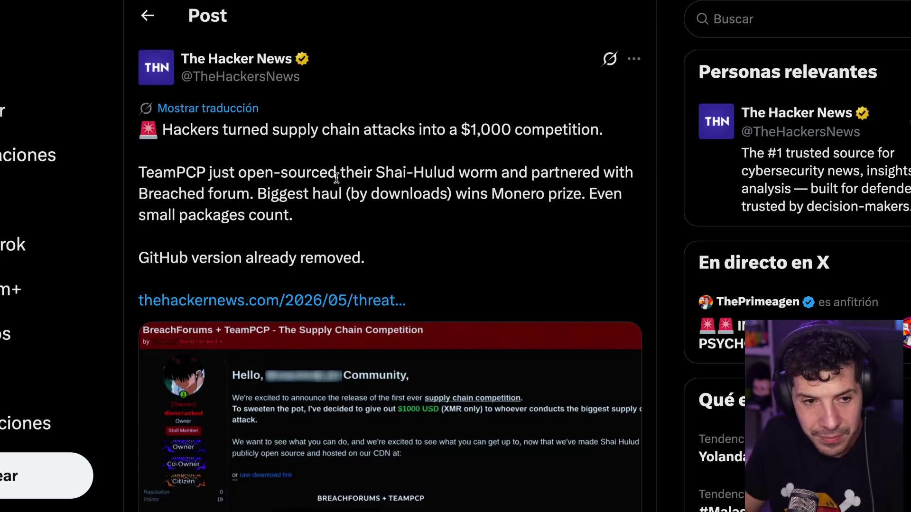
pyautogui.scroll(-5, 492, 206)
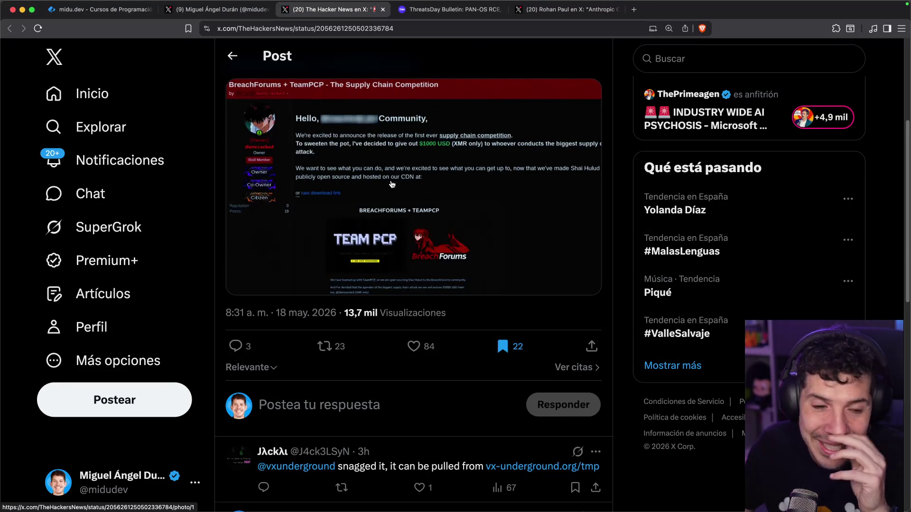
pyautogui.hotkey('ctrl', 'Tab')
pyautogui.scroll(4, 268, 225)
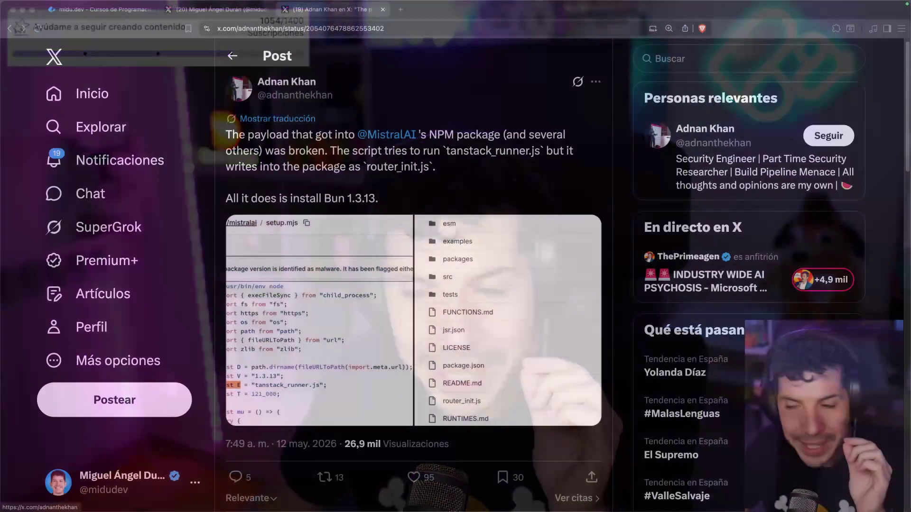
# Step: Translate the post to Spanish, highlight tanstack_runner.js and router_init.js, and enlarge the code image
pyautogui.click(278, 118)
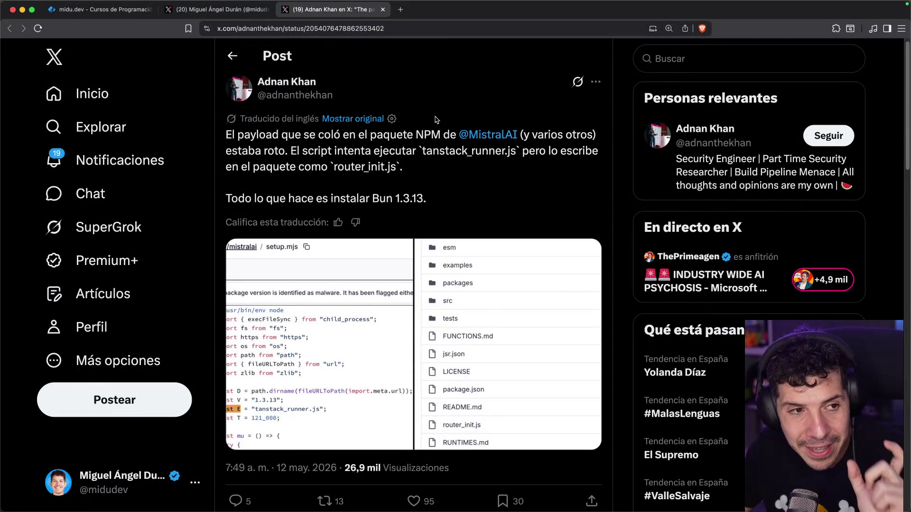
pyautogui.moveTo(504, 135)
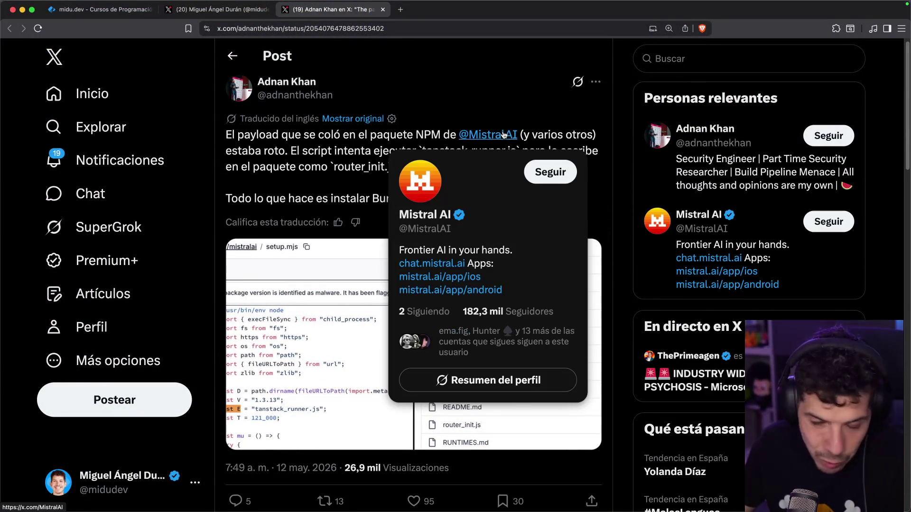
pyautogui.moveTo(286, 156); pyautogui.dragTo(516, 151)
pyautogui.click(423, 151)
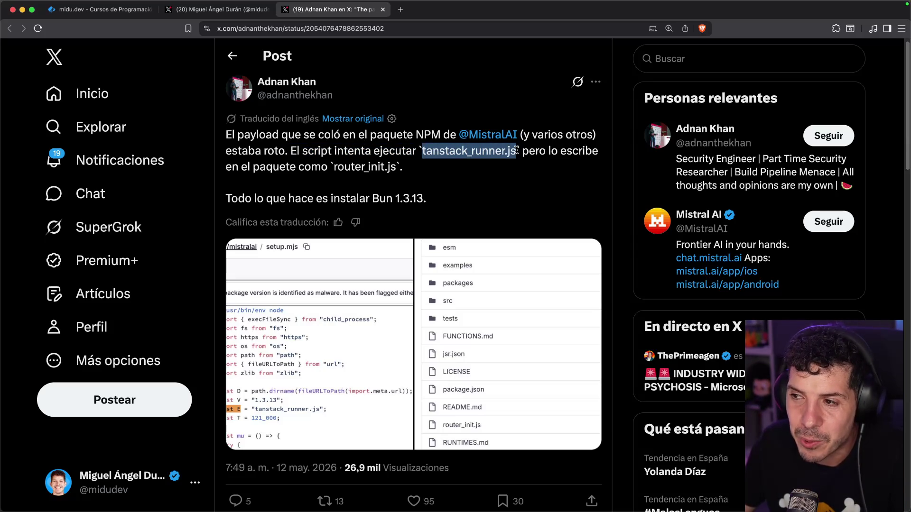
pyautogui.click(514, 150)
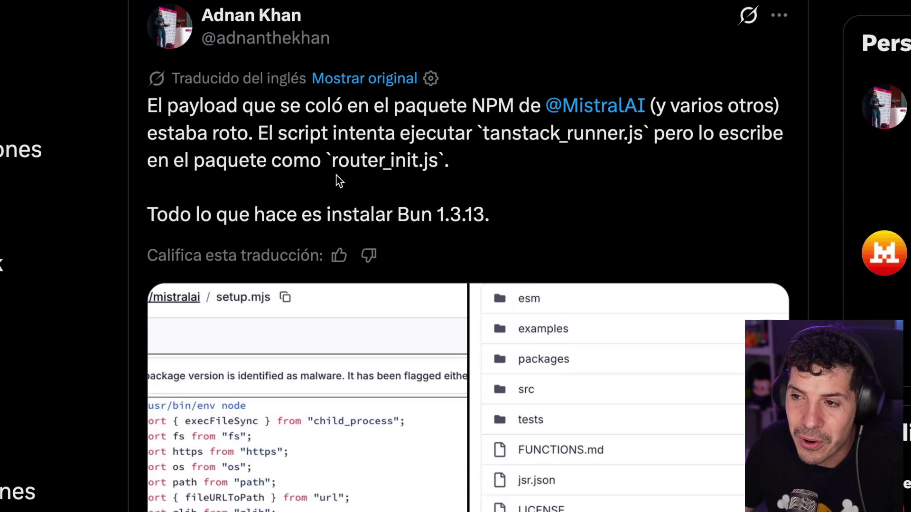
pyautogui.moveTo(334, 167); pyautogui.dragTo(444, 166)
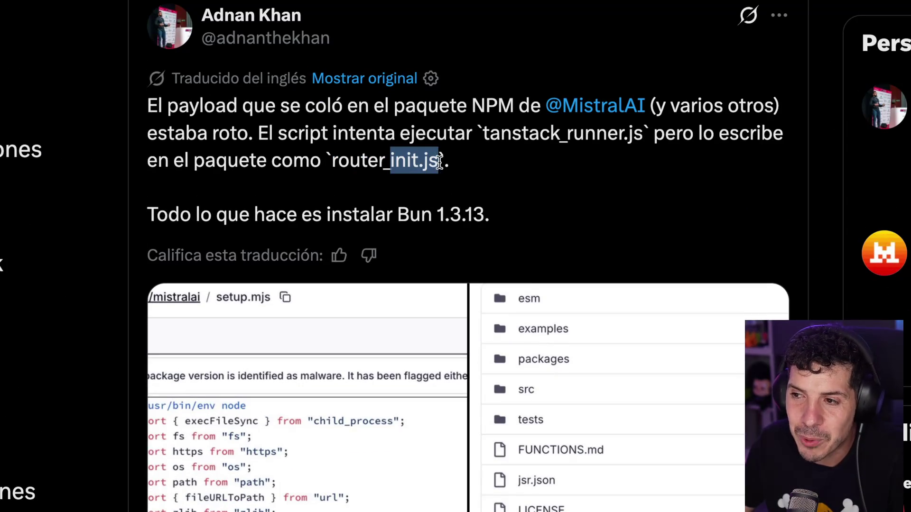
pyautogui.click(451, 163)
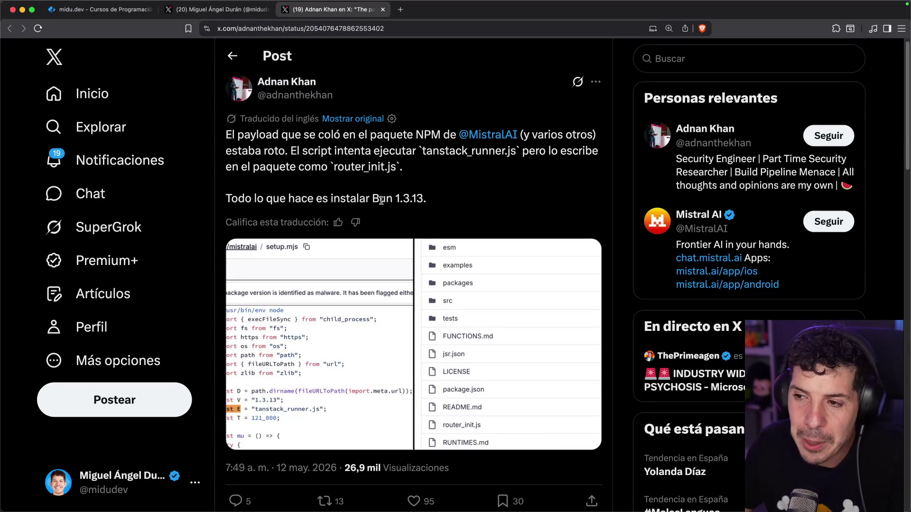
pyautogui.click(326, 312)
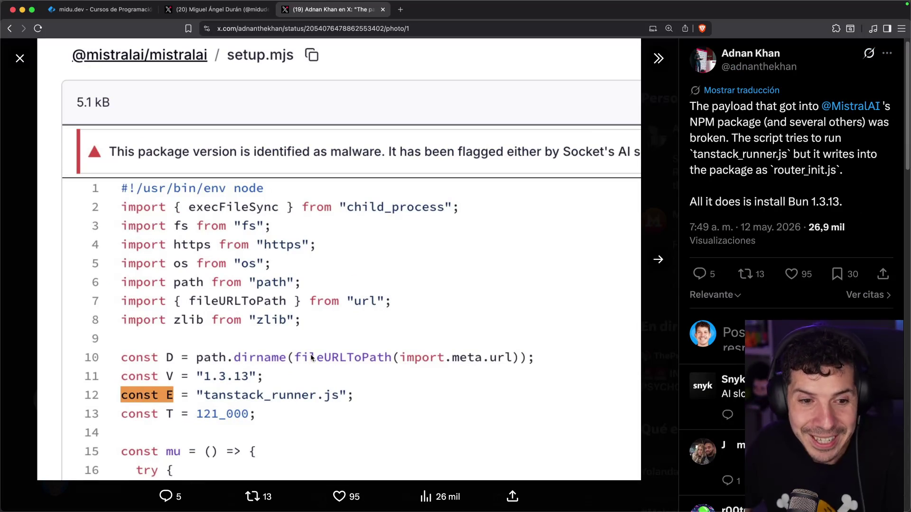
# Step: Close the setup.mjs image viewer and open the nuqs repository from the discussion
pyautogui.press('Escape')
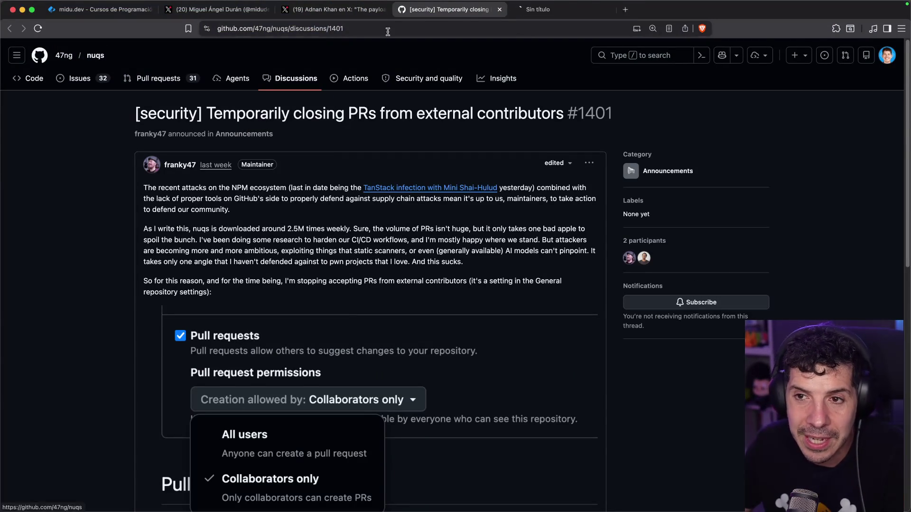
pyautogui.keyDown('super'); pyautogui.click(96, 56); pyautogui.keyUp('super')
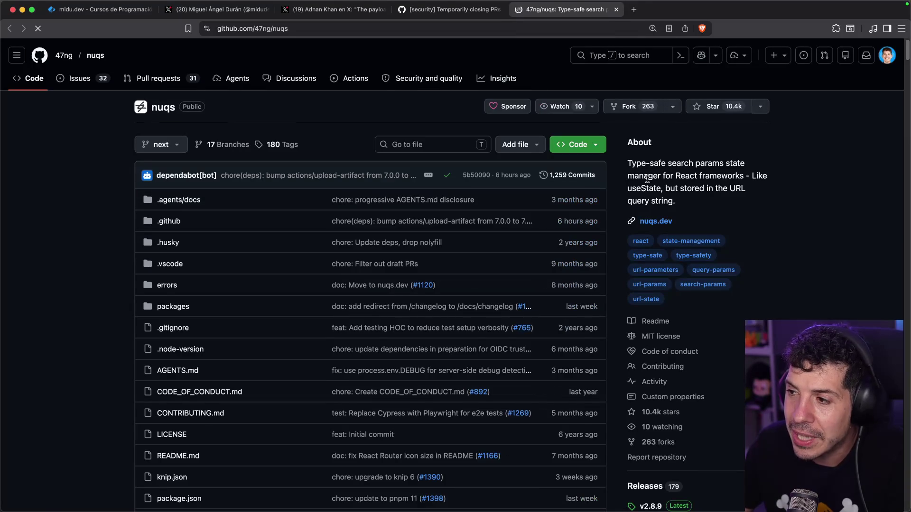
# Step: Open nuqs.dev and set the demo counter to 1 with a typed test name
pyautogui.keyDown('super'); pyautogui.click(656, 221); pyautogui.keyUp('super')
pyautogui.press('super+w')
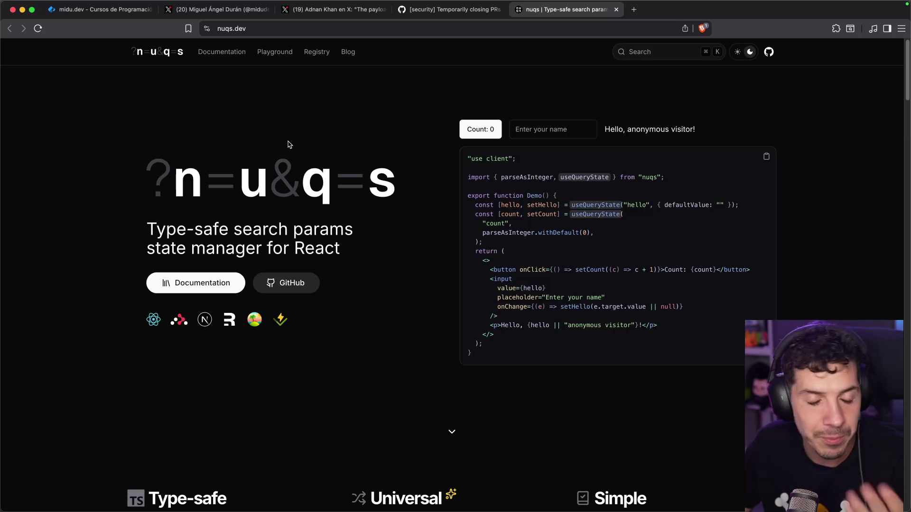
pyautogui.click(481, 129)
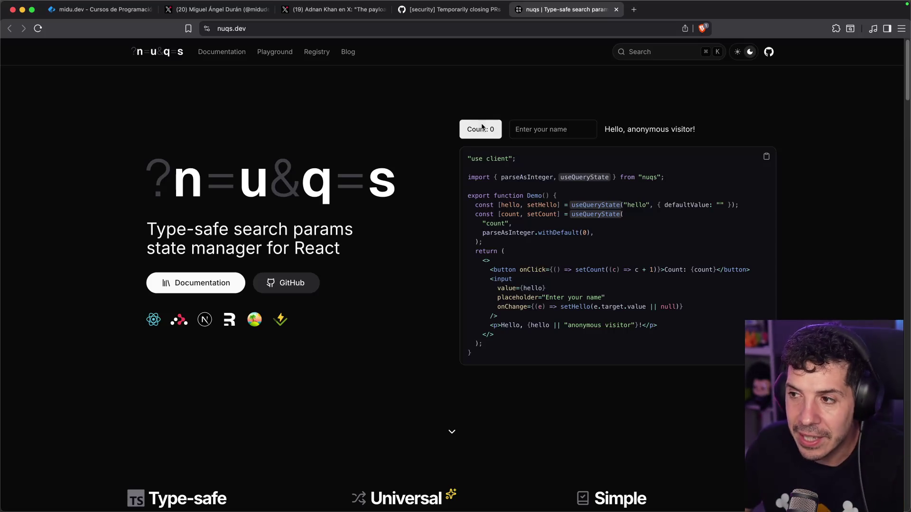
pyautogui.click(543, 133)
pyautogui.write('asdasdasd')
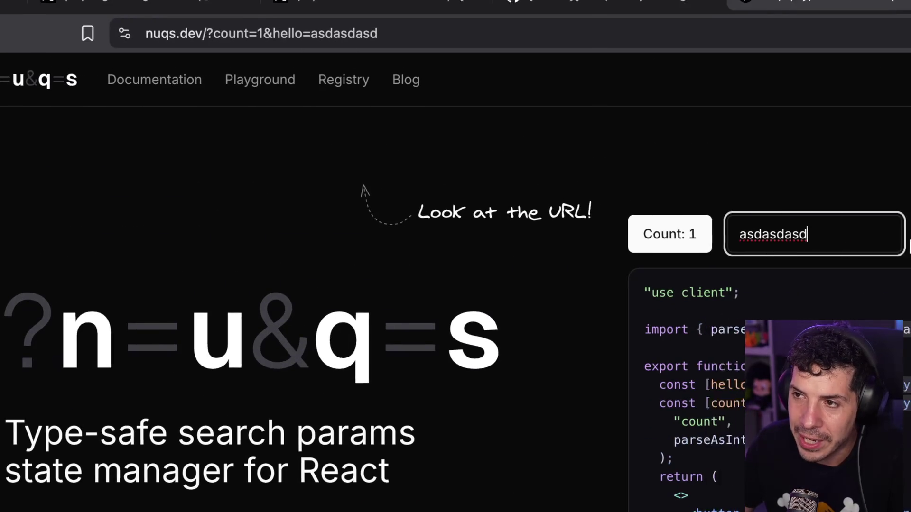
pyautogui.moveTo(511, 228); pyautogui.dragTo(459, 232)
pyautogui.press('BackSpace')
pyautogui.write('asdasdasdasdasdasd')
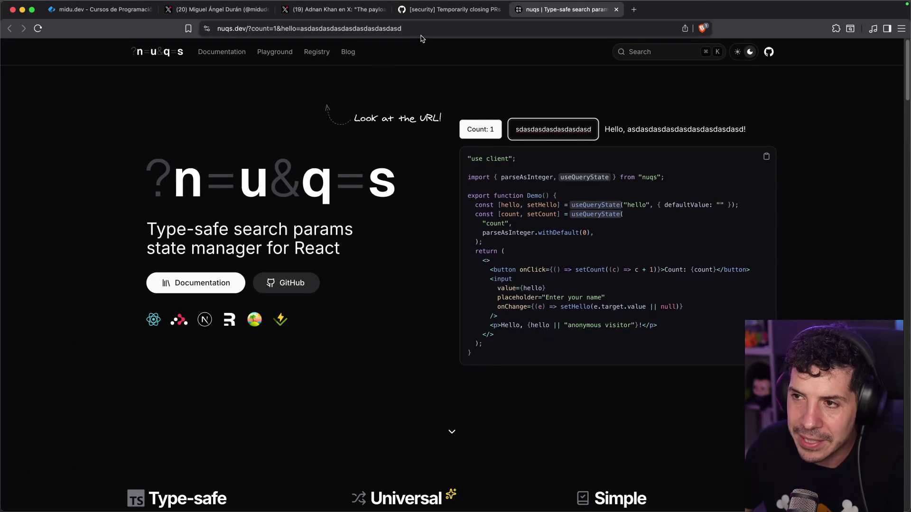
# Step: Reload the page to show the state persists in the URL, then close the nuqs tabs
pyautogui.click(431, 28)
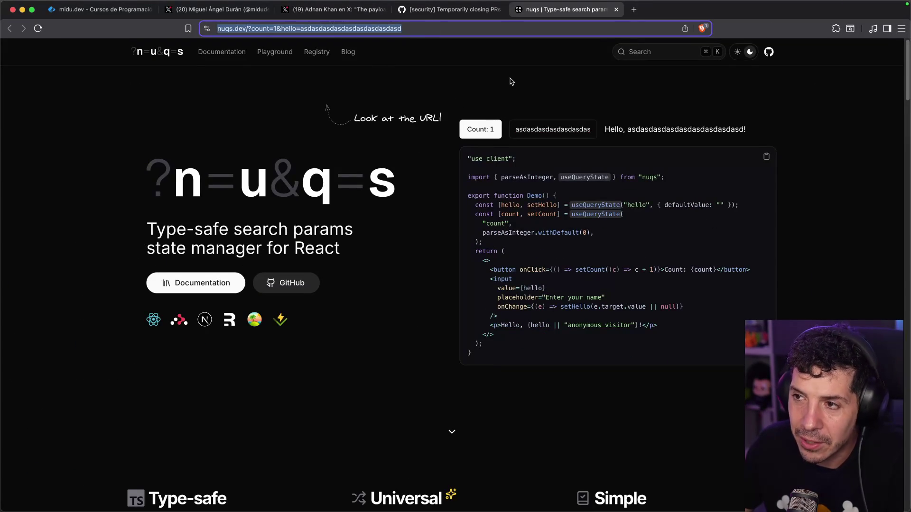
pyautogui.press('Return')
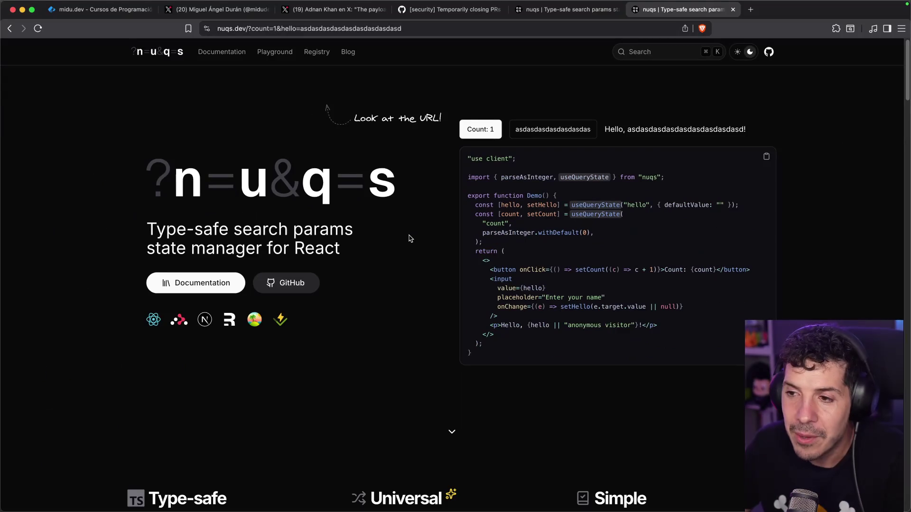
pyautogui.press('super+w')
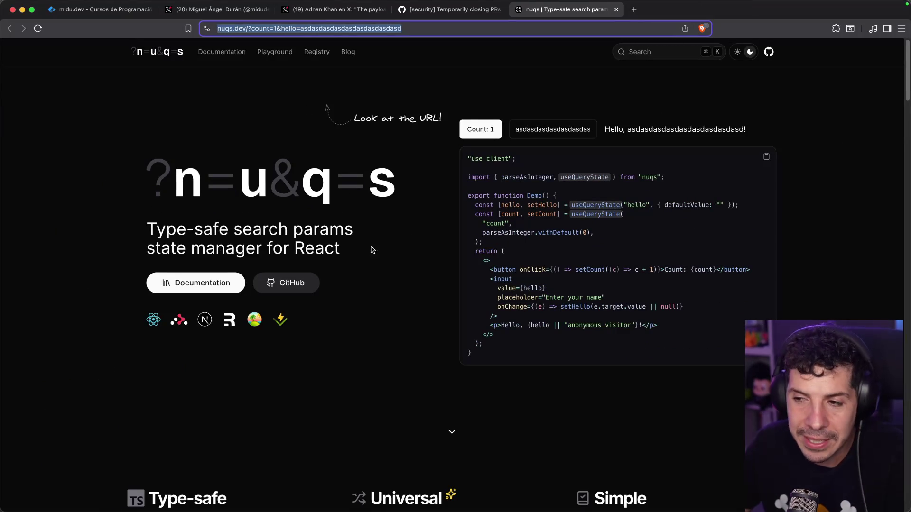
pyautogui.press('super+w')
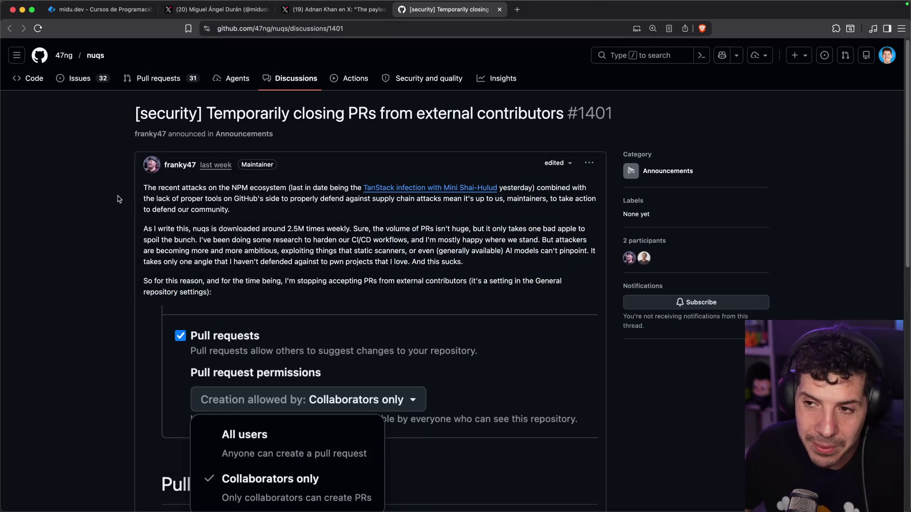
# Step: Scroll the post and highlight '2.5M times', 'weekly' and 'PRs' in its text
pyautogui.scroll(-3, 118, 199)
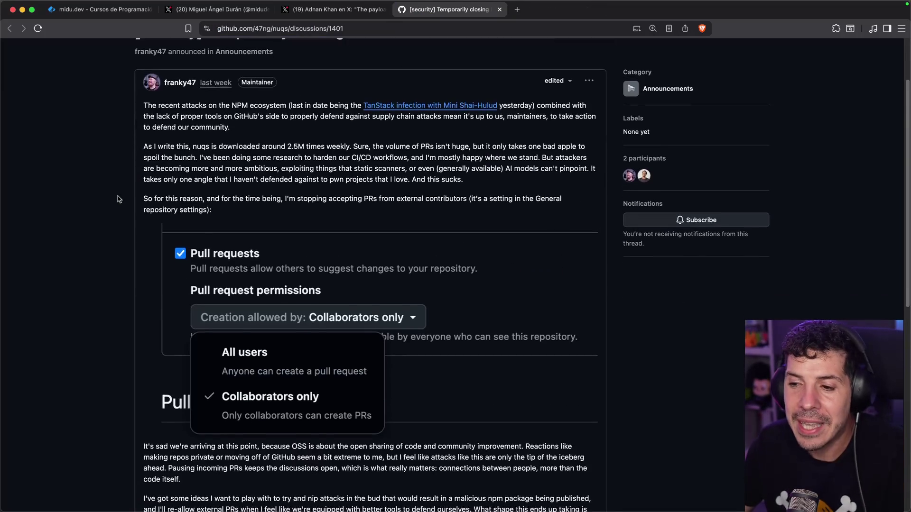
pyautogui.scroll(-2, 118, 199)
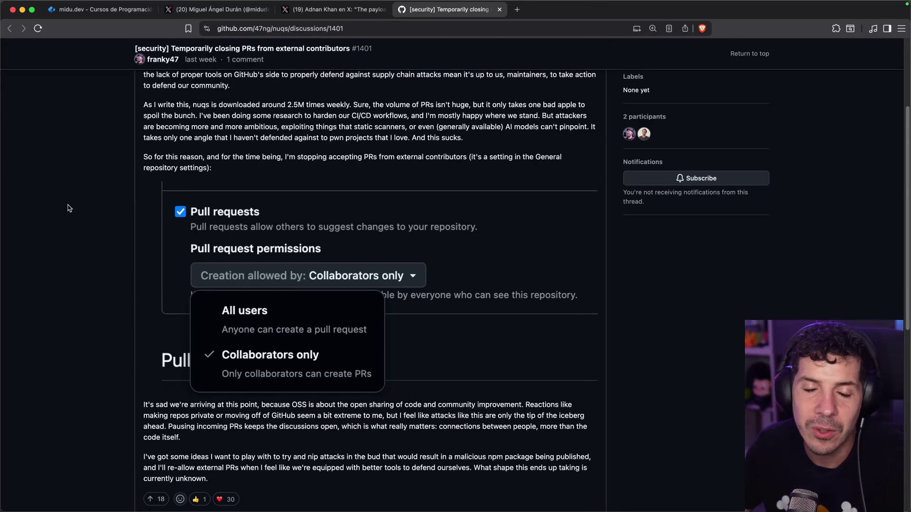
pyautogui.scroll(-7, 84, 199)
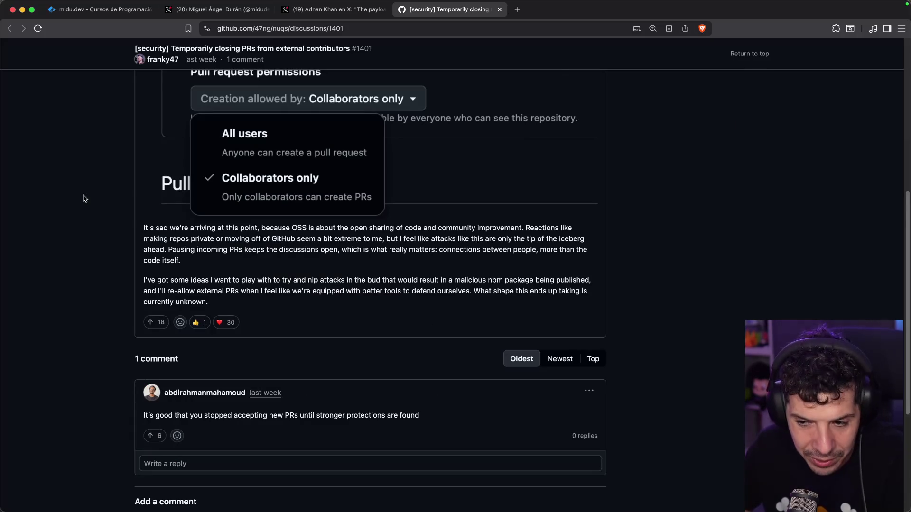
pyautogui.scroll(12, 84, 198)
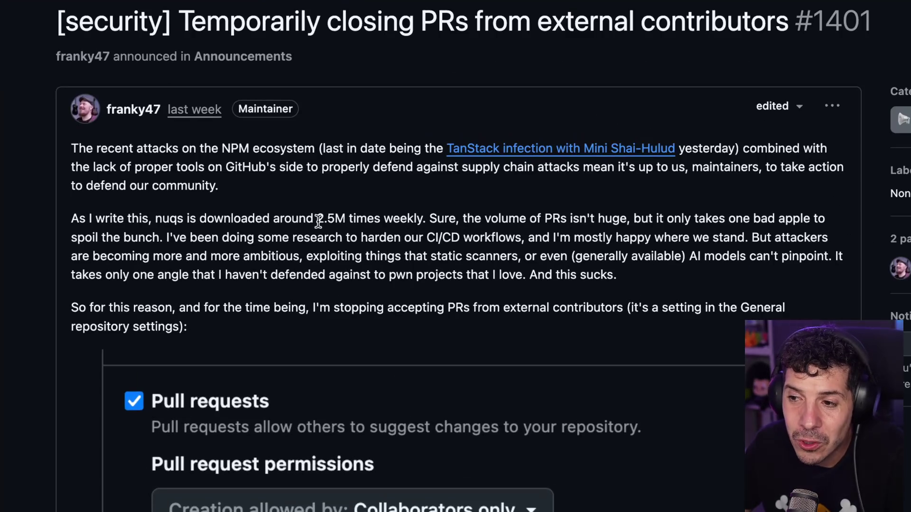
pyautogui.moveTo(318, 221); pyautogui.dragTo(399, 218)
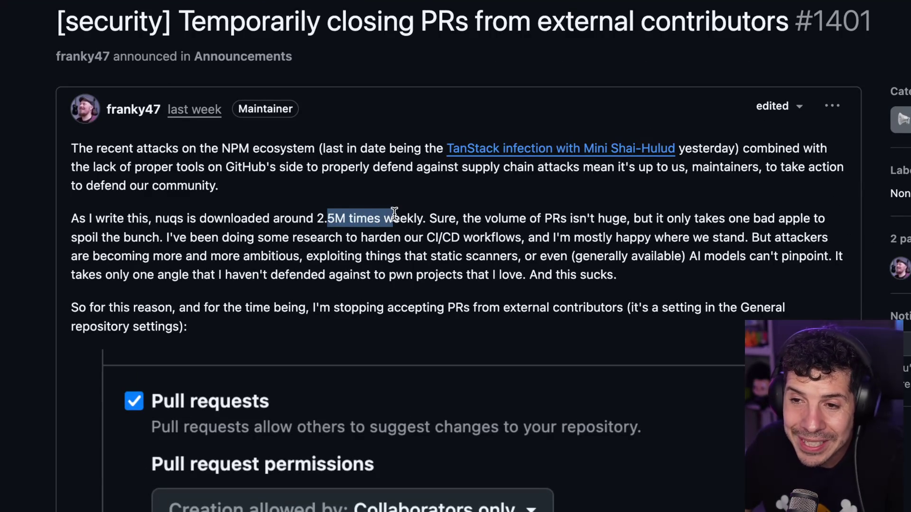
pyautogui.doubleClick(395, 214)
pyautogui.click(370, 215)
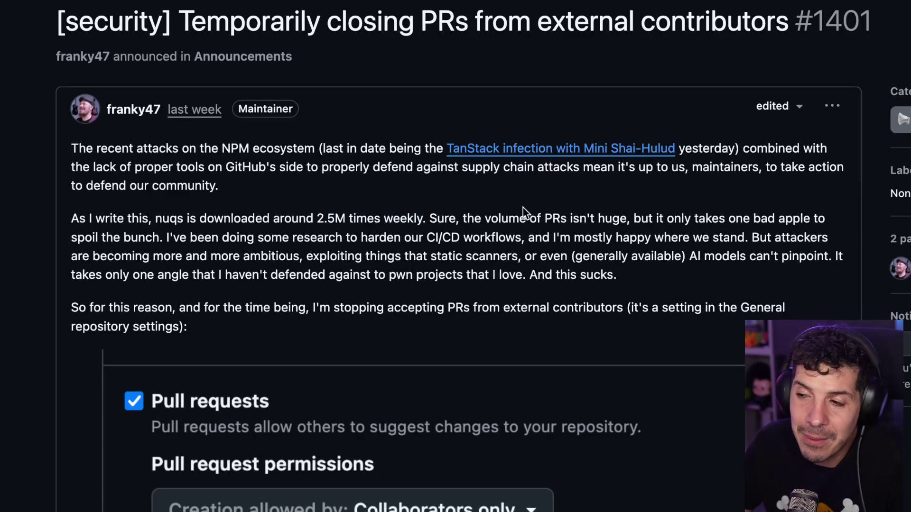
pyautogui.moveTo(545, 213); pyautogui.dragTo(581, 214)
pyautogui.click(585, 218)
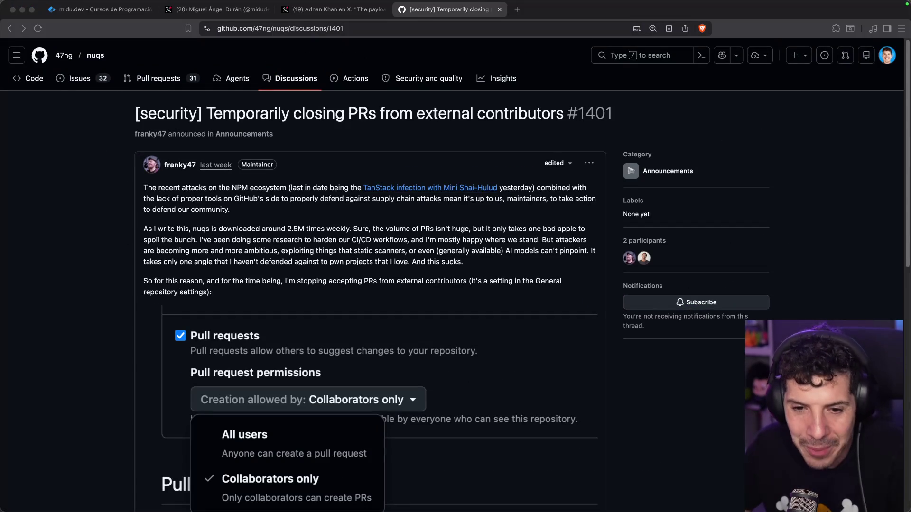
pyautogui.click(248, 281)
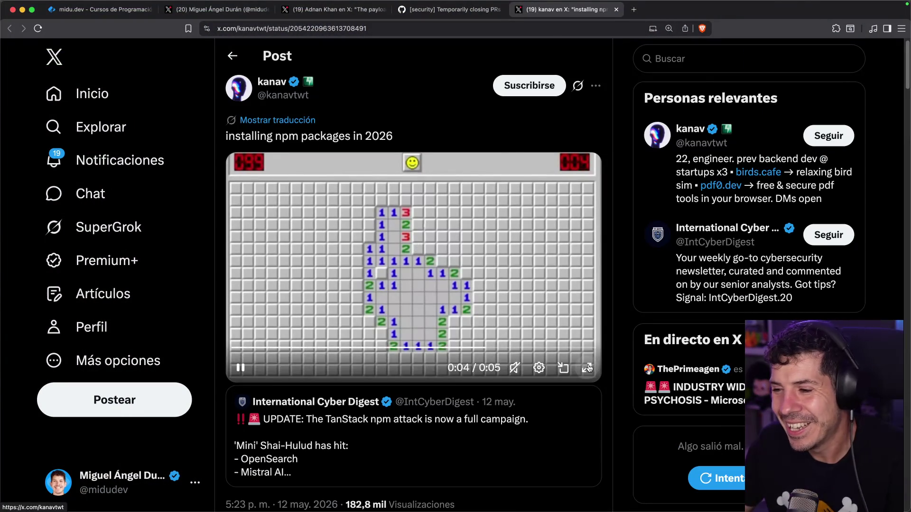
# Step: Play the Minesweeper clip fullscreen, then exit fullscreen playback
pyautogui.click(591, 369)
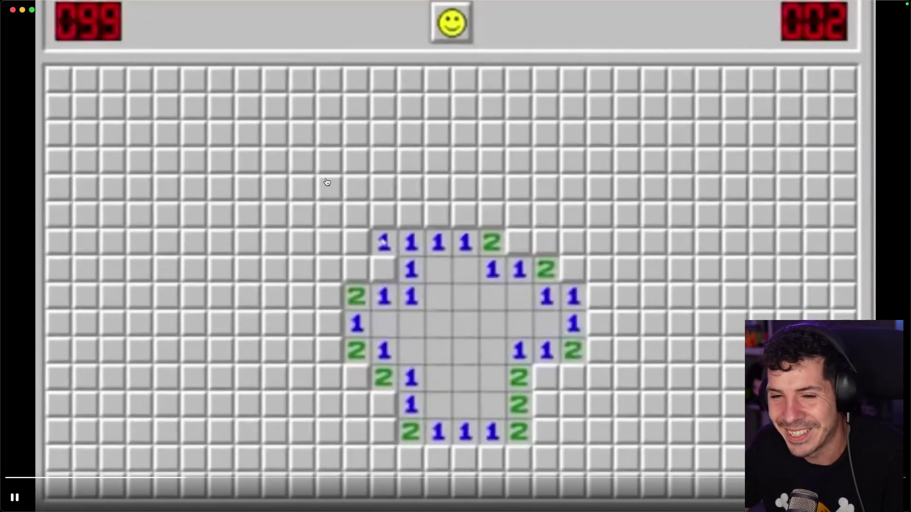
pyautogui.press('Escape')
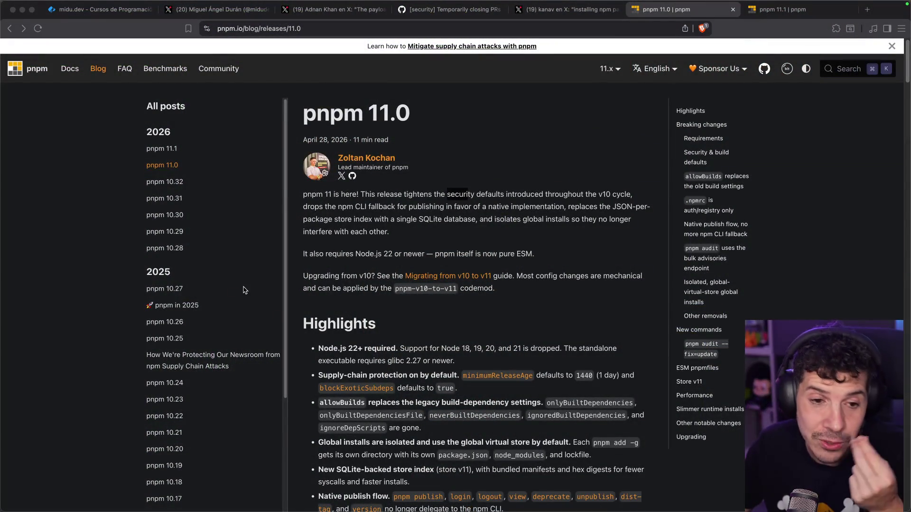
pyautogui.press('super+Tab')
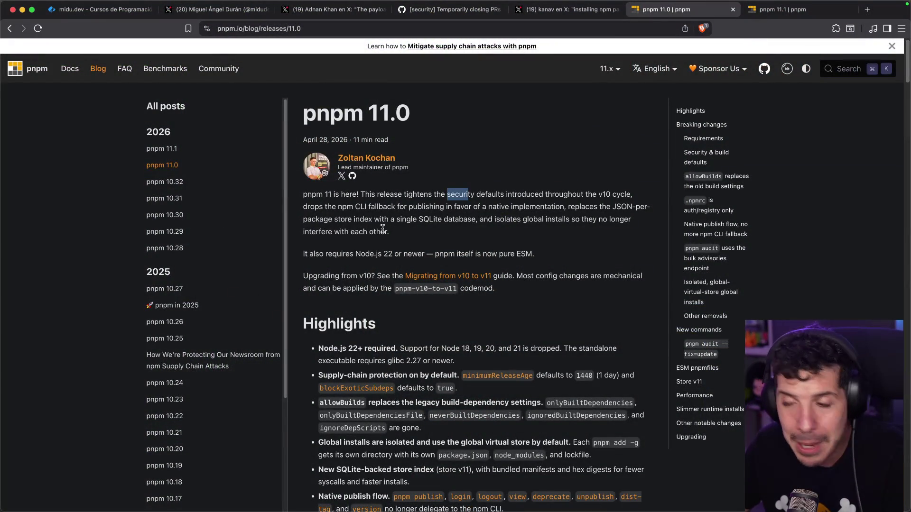
pyautogui.click(371, 249)
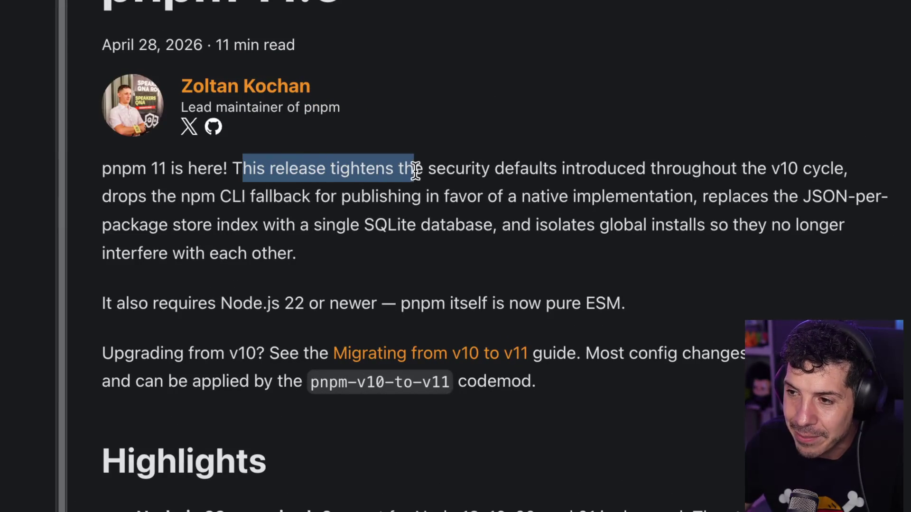
# Step: Clear the highlighted intro phrases and scroll through the pnpm 11.0 highlights
pyautogui.click(415, 170)
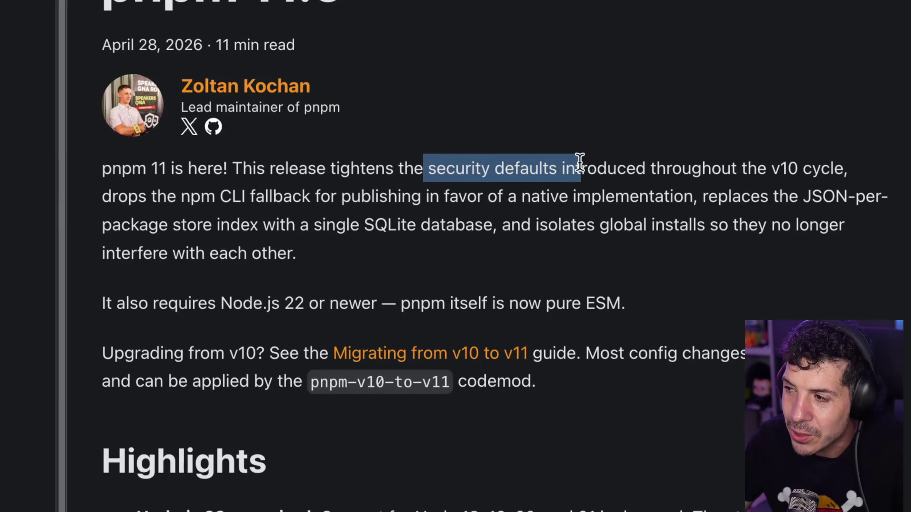
pyautogui.click(665, 162)
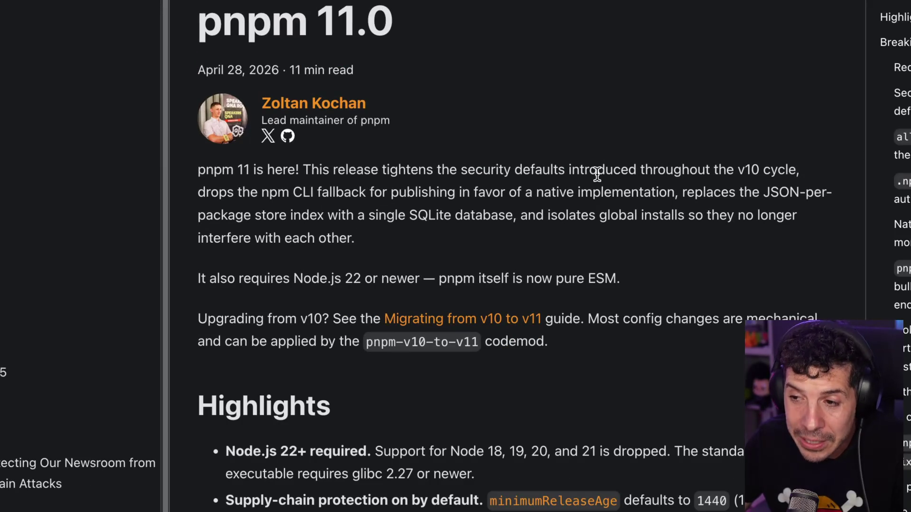
pyautogui.scroll(-5, 596, 175)
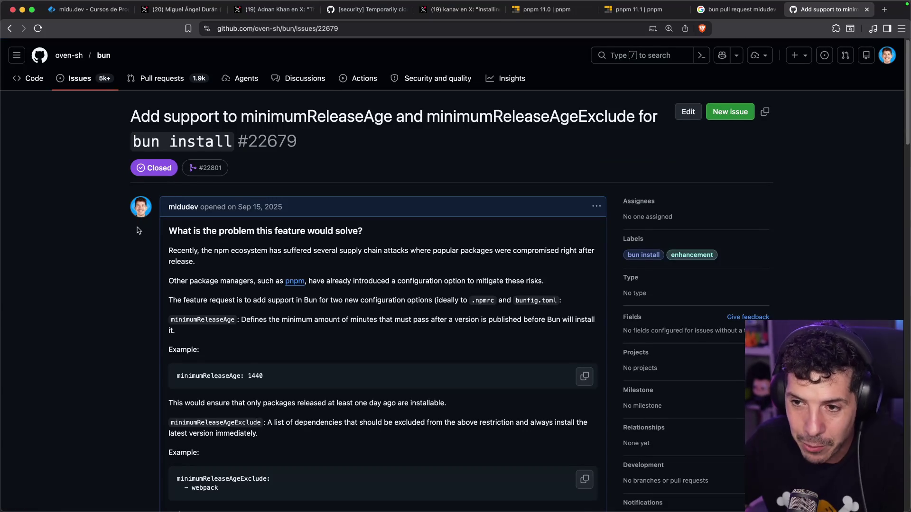
# Step: Scroll through Bun issue #22679's comments to the collaborator reply and linked PR #22801
pyautogui.scroll(-1, 127, 267)
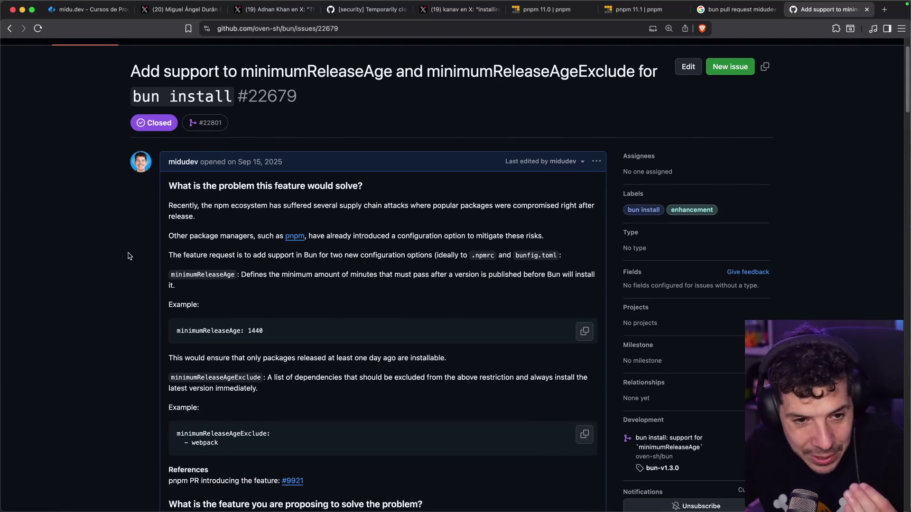
pyautogui.scroll(-5, 128, 256)
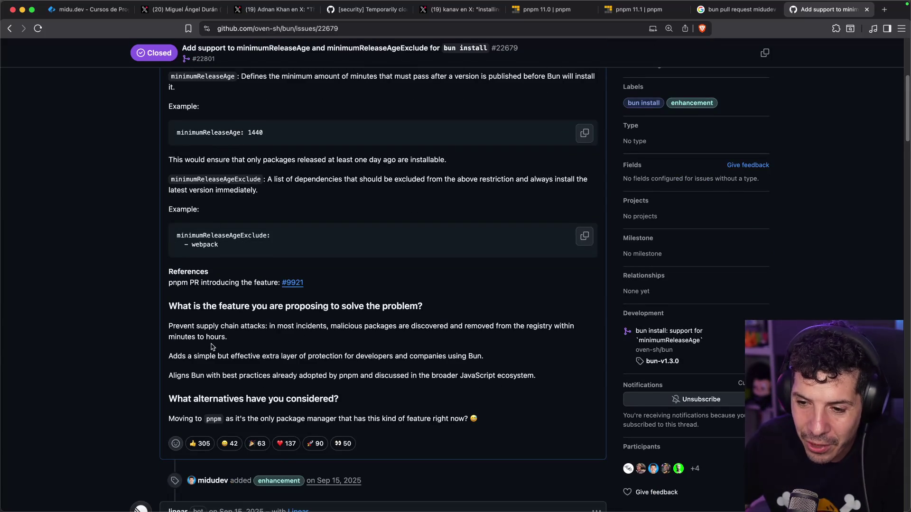
pyautogui.scroll(-2, 213, 346)
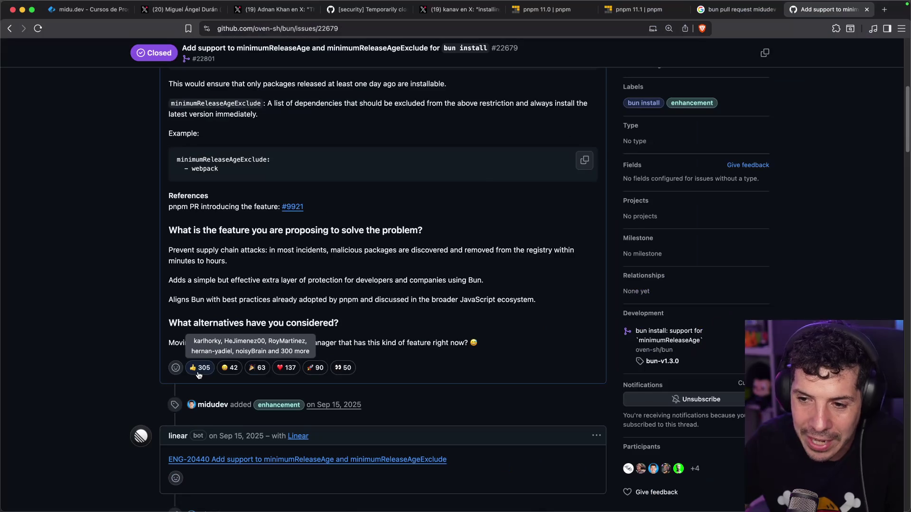
pyautogui.scroll(10, 131, 300)
pyautogui.scroll(-2, 132, 300)
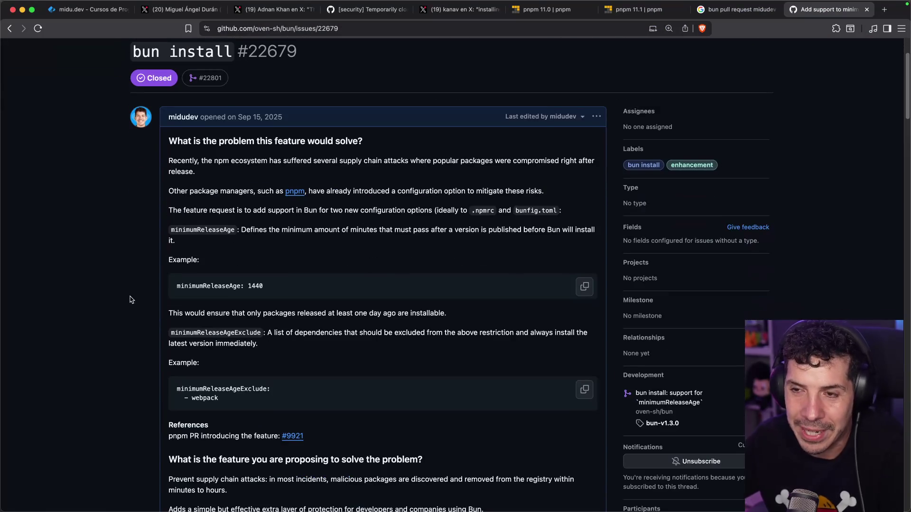
pyautogui.scroll(-2, 148, 298)
pyautogui.scroll(-15, 159, 267)
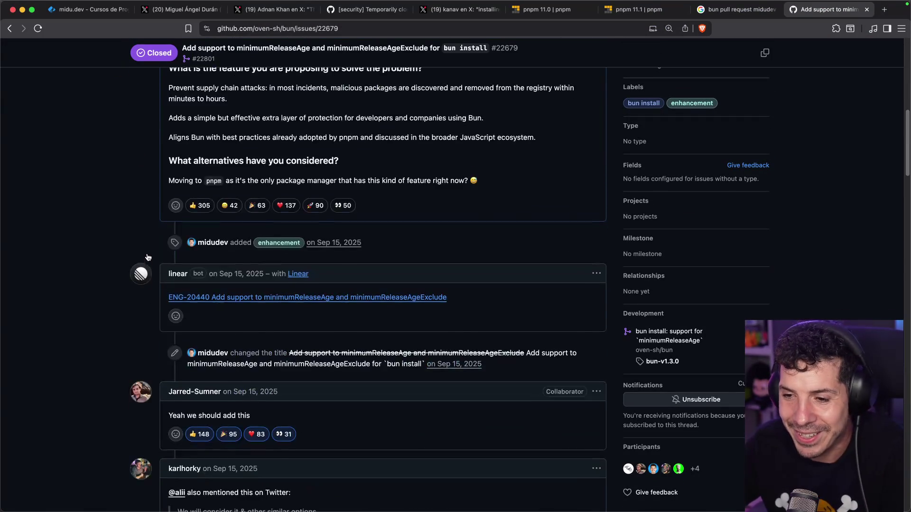
pyautogui.scroll(-6, 145, 262)
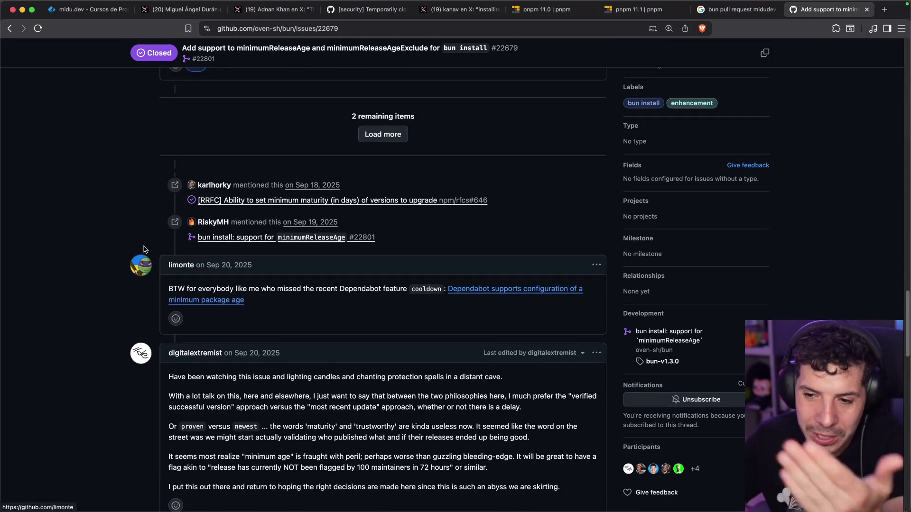
pyautogui.scroll(-15, 145, 249)
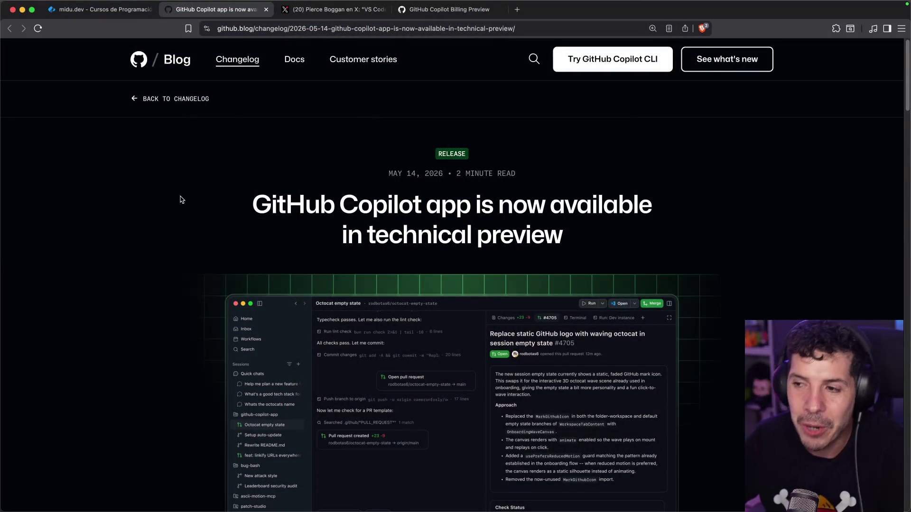
# Step: Zoom the Copilot app announcement to 133% and scroll to its app screenshot
pyautogui.press('super+plus')
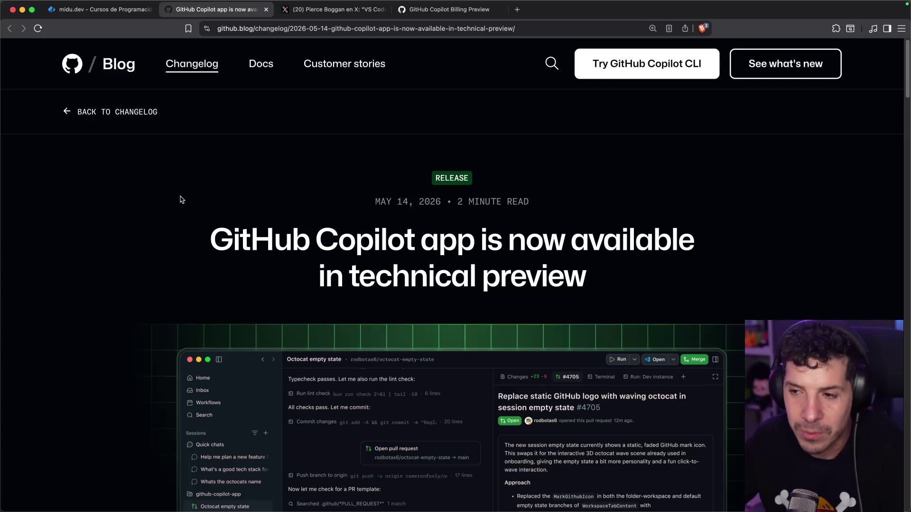
pyautogui.scroll(-3, 241, 250)
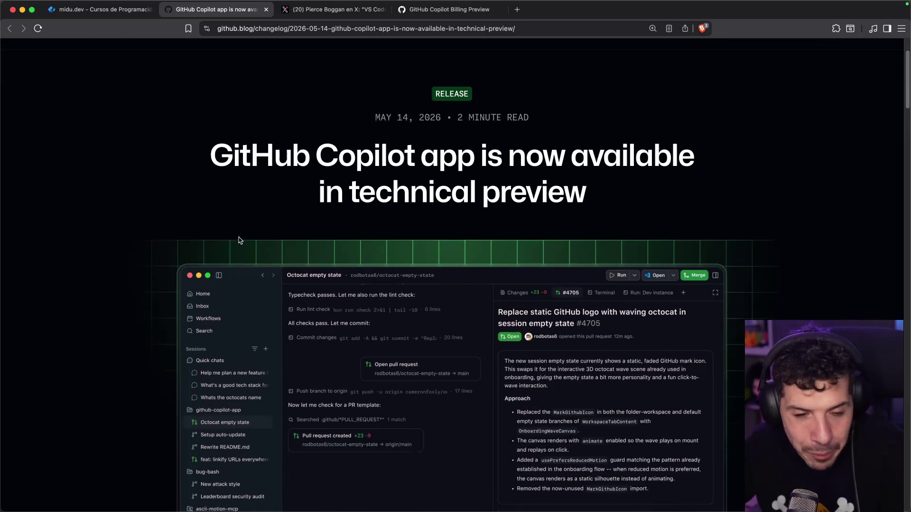
pyautogui.scroll(-5, 203, 260)
pyautogui.scroll(3, 378, 303)
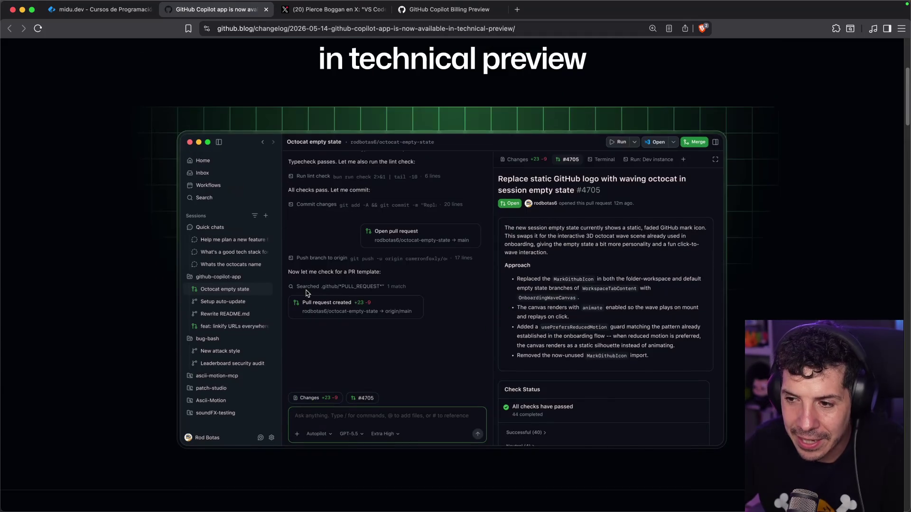
pyautogui.press('super+space')
# Step: Launch the GitHub Copilot app from the system launcher search for 'github'
pyautogui.write('github')
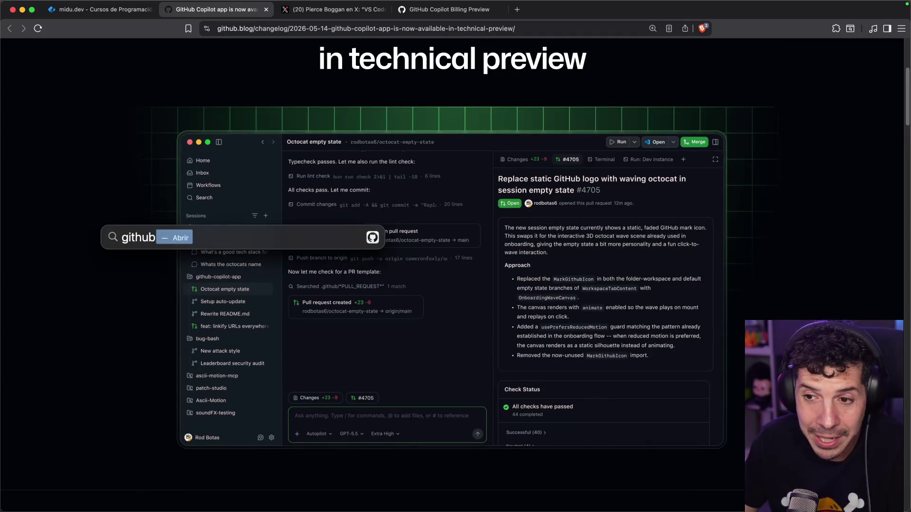
pyautogui.press('Return')
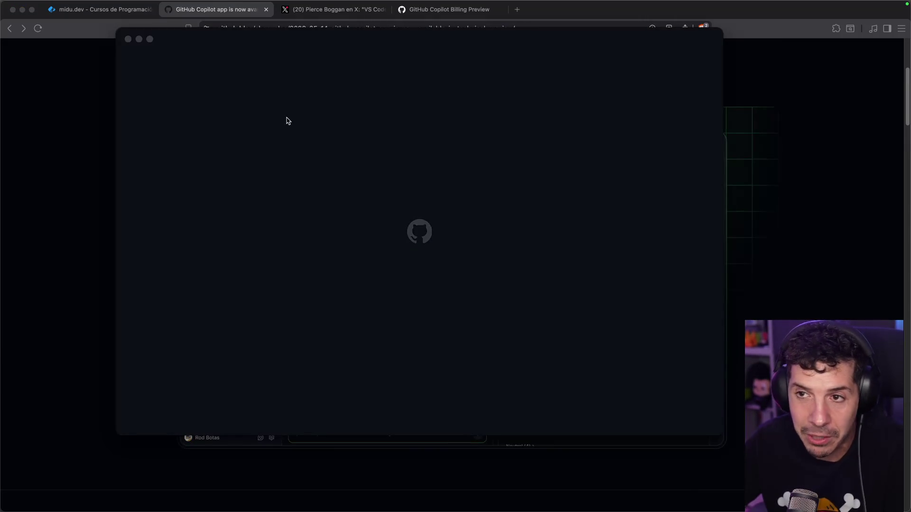
pyautogui.click(38, 5)
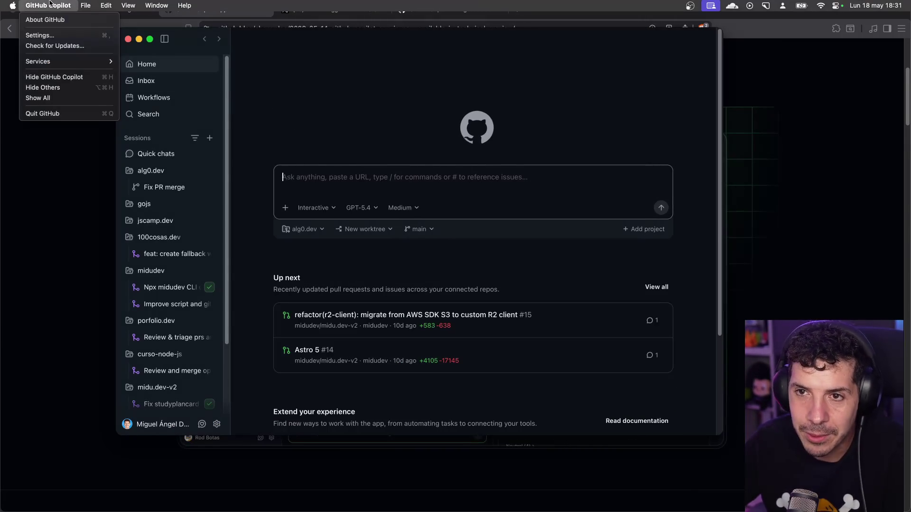
pyautogui.click(307, 65)
pyautogui.press('super+q')
pyautogui.press('super+space')
pyautogui.write('github')
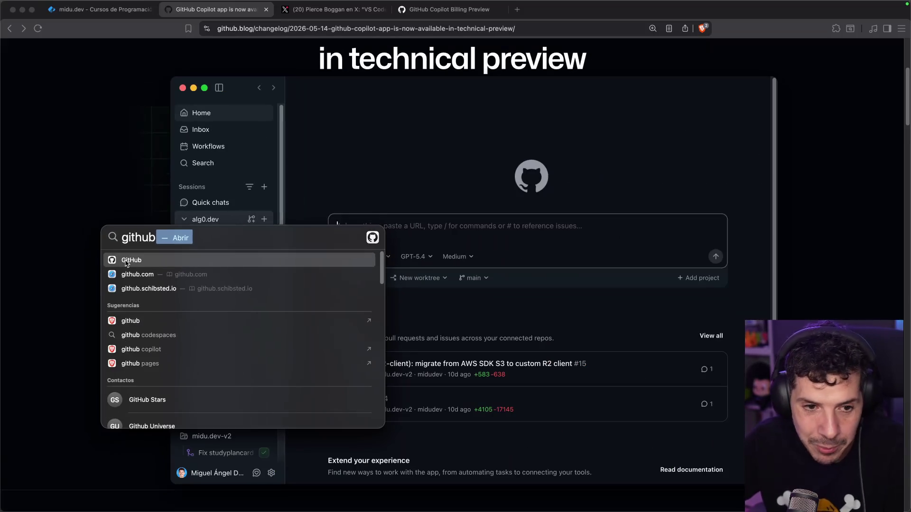
pyautogui.click(126, 262)
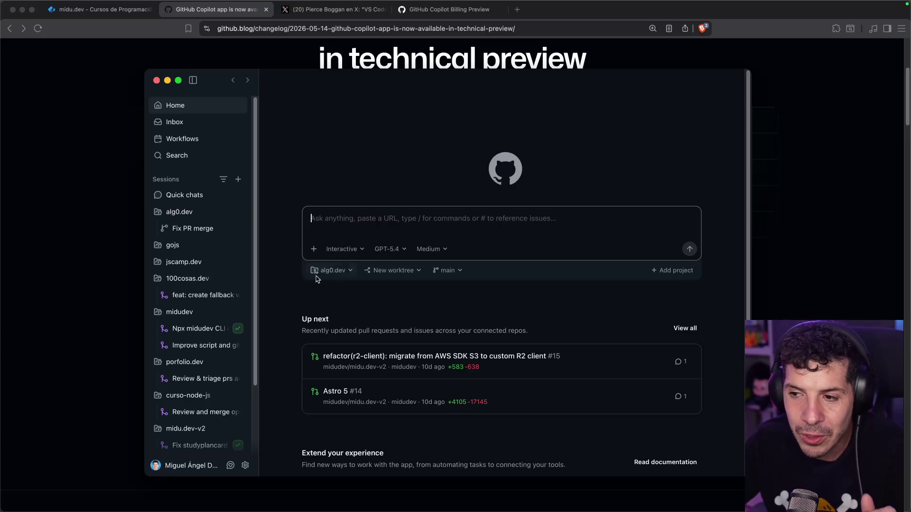
# Step: Send 'Revisa las issues y dime si hay alguna importante' in a new autoskills session, then open 'Review and merge open prs'
pyautogui.click(348, 270)
pyautogui.click(279, 273)
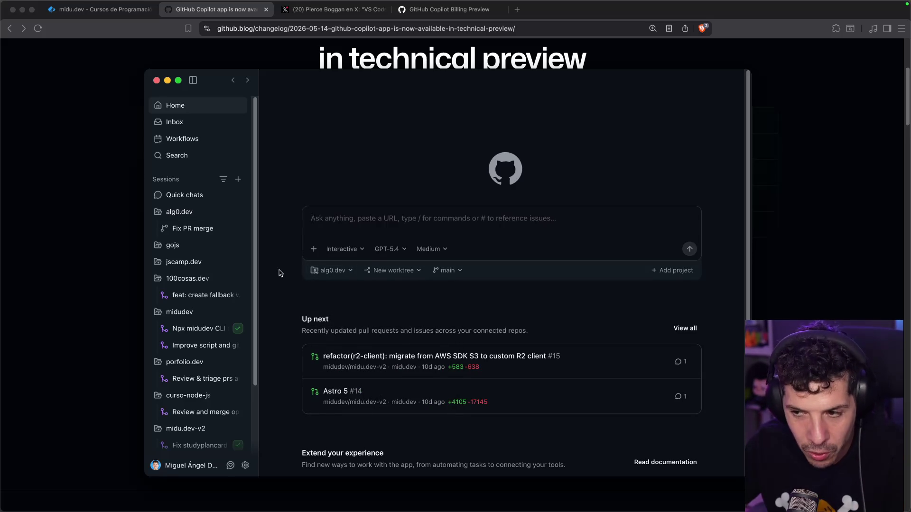
pyautogui.scroll(-5, 283, 278)
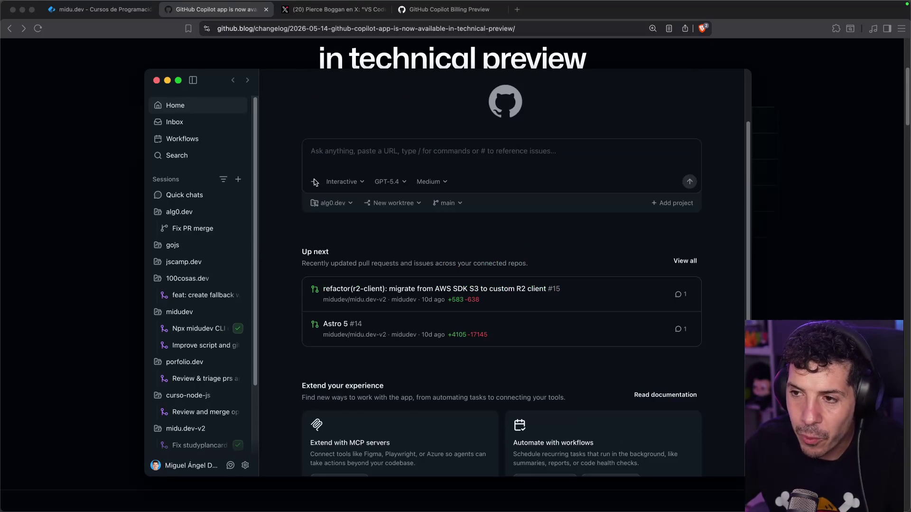
pyautogui.click(341, 204)
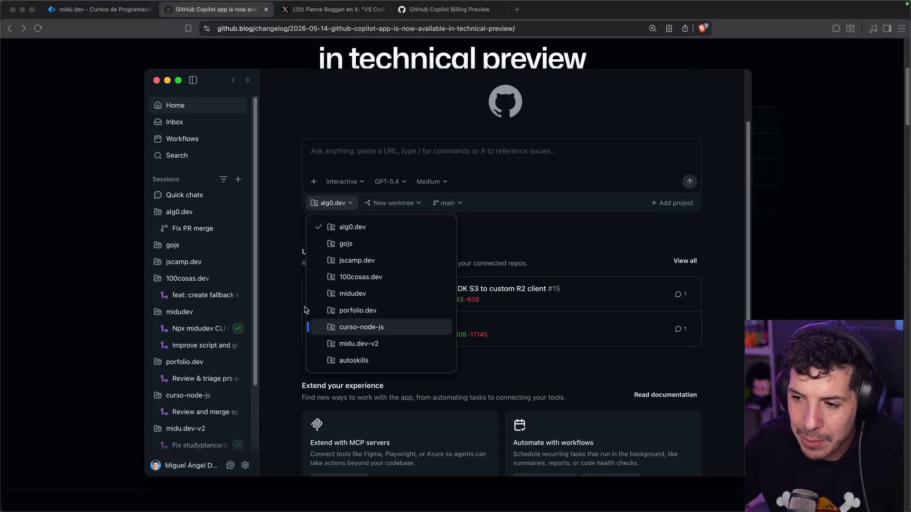
pyautogui.click(346, 360)
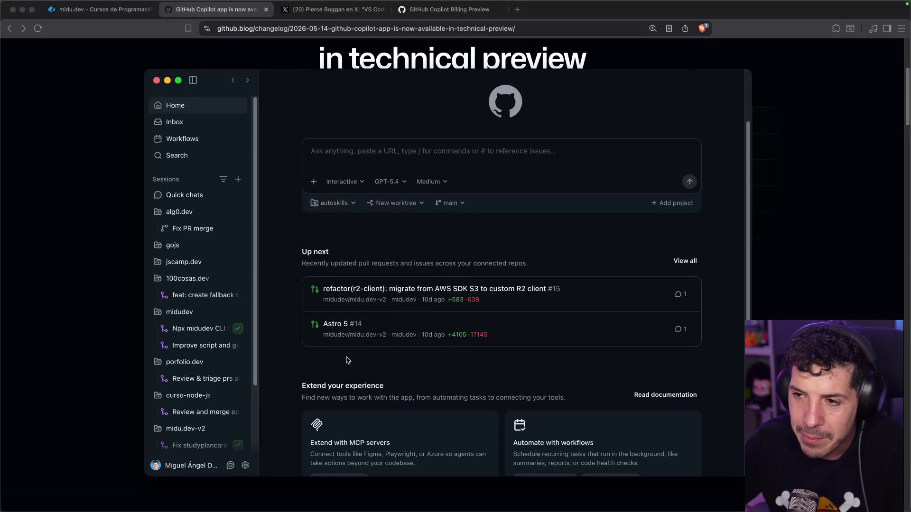
pyautogui.click(327, 154)
pyautogui.write('Revisa las issues y dime si h')
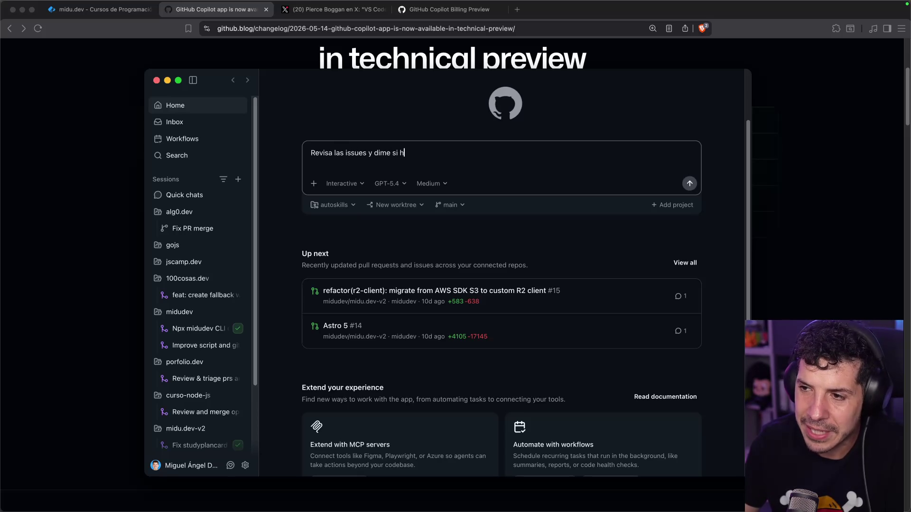
pyautogui.write('mportante')
pyautogui.press('Return')
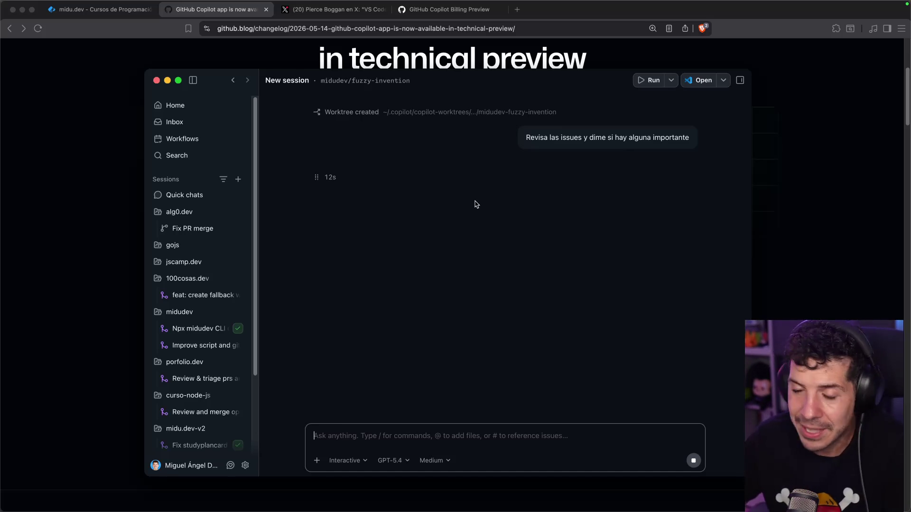
pyautogui.click(199, 411)
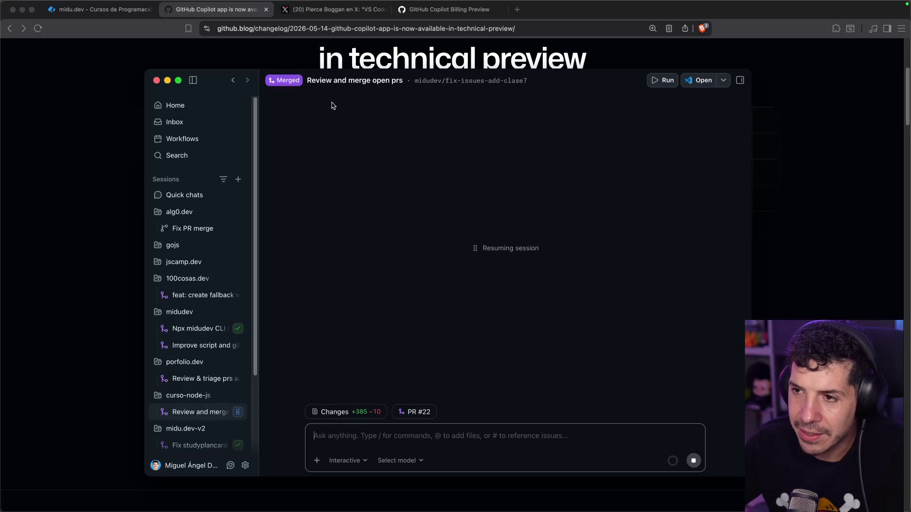
# Step: Reread the PR-review conversation, including the PR #19 closing reply, then open 'Revisar issues'
pyautogui.scroll(10, 422, 185)
pyautogui.scroll(15, 422, 185)
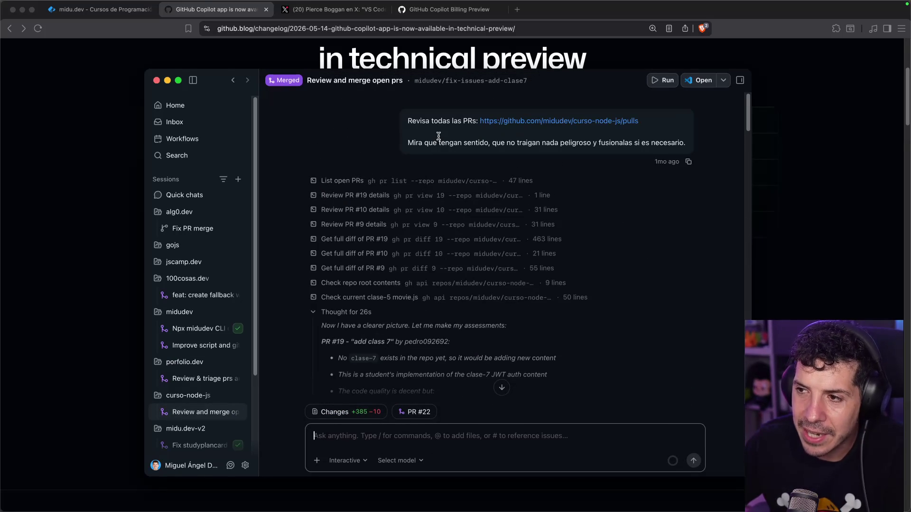
pyautogui.scroll(-10, 349, 265)
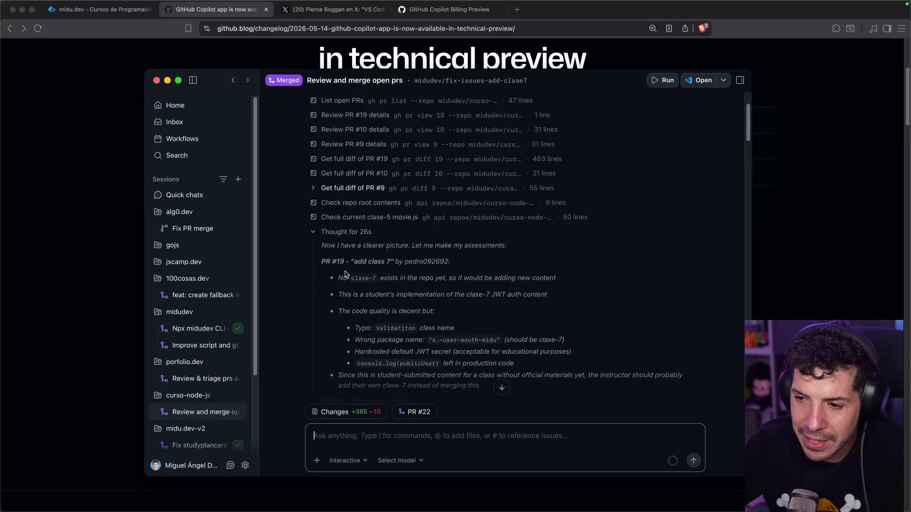
pyautogui.scroll(-15, 350, 265)
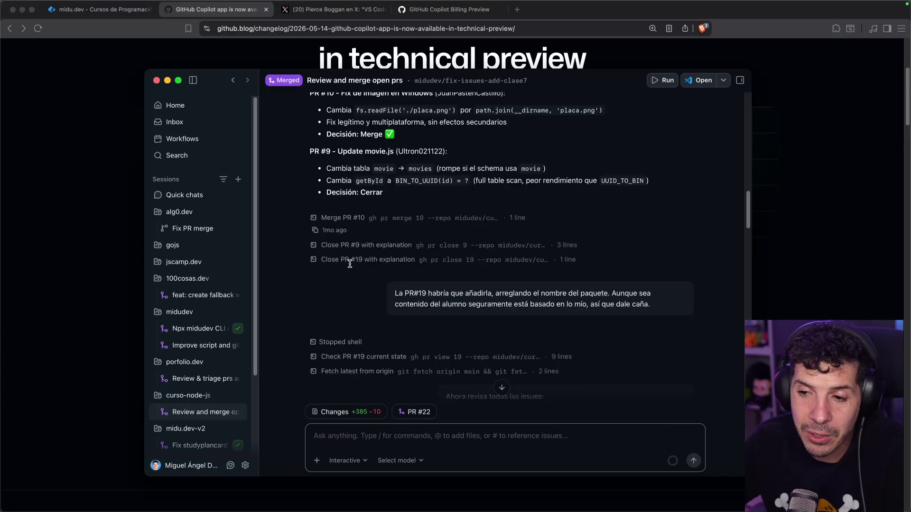
pyautogui.scroll(-15, 352, 262)
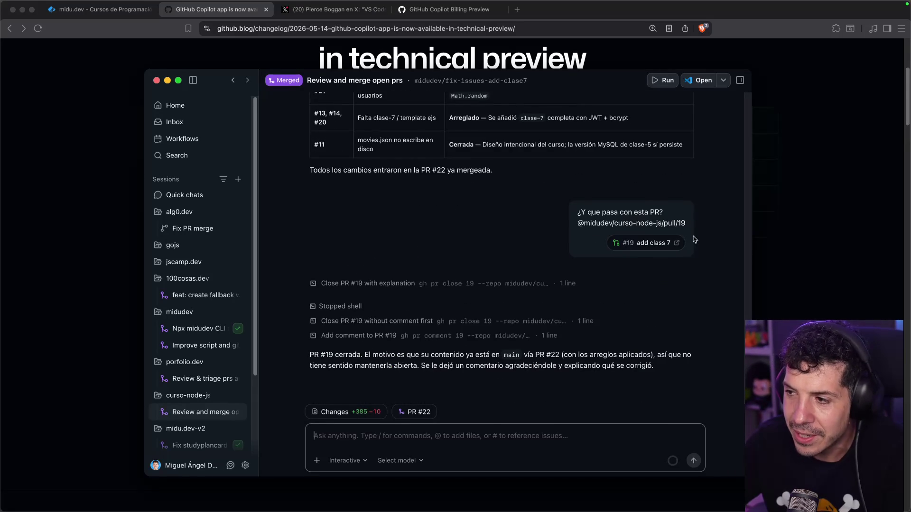
pyautogui.moveTo(674, 240)
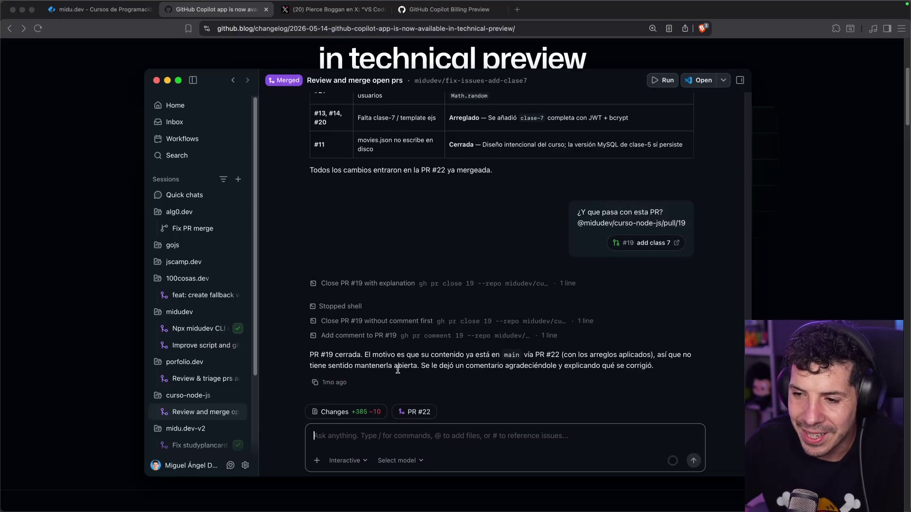
pyautogui.moveTo(391, 356); pyautogui.dragTo(496, 358)
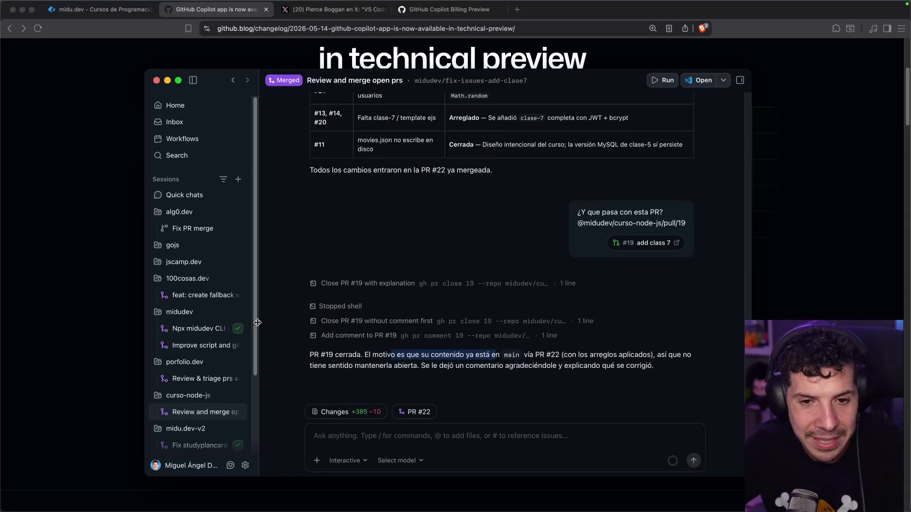
pyautogui.scroll(-3, 209, 298)
pyautogui.scroll(-1, 209, 298)
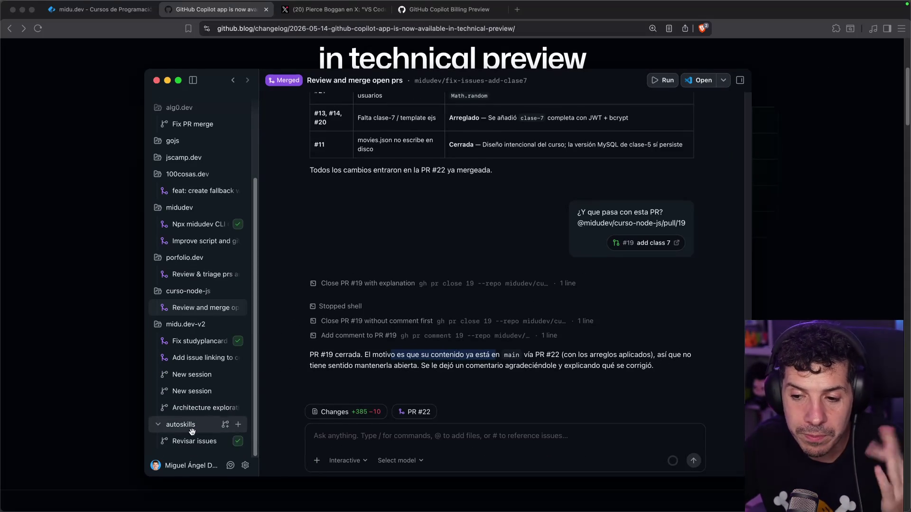
pyautogui.click(189, 442)
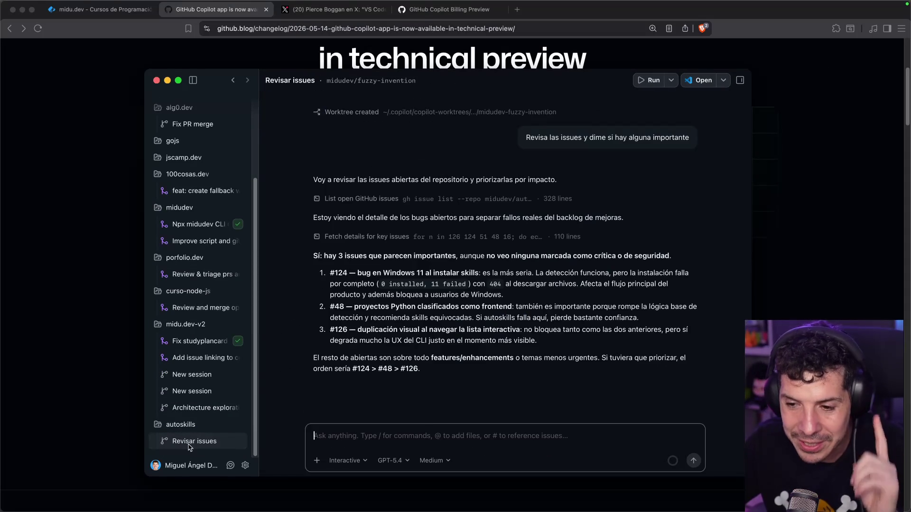
# Step: Read through the prioritized issues #124, #48 and #126, and select the #126 item
pyautogui.moveTo(330, 263); pyautogui.dragTo(436, 260)
pyautogui.click(445, 264)
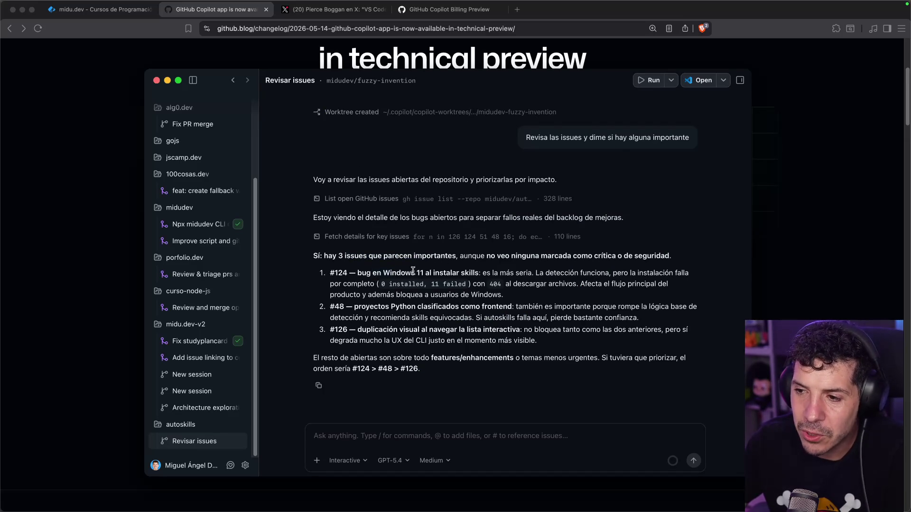
pyautogui.moveTo(478, 269); pyautogui.dragTo(676, 274)
pyautogui.click(633, 273)
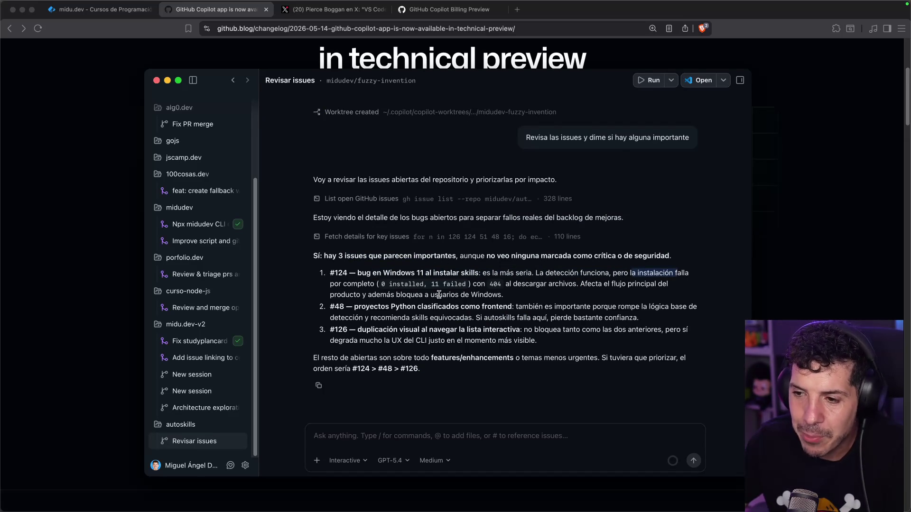
pyautogui.moveTo(370, 306); pyautogui.dragTo(521, 309)
pyautogui.click(521, 309)
pyautogui.moveTo(368, 330); pyautogui.dragTo(676, 330)
pyautogui.click(528, 331)
pyautogui.click(554, 327)
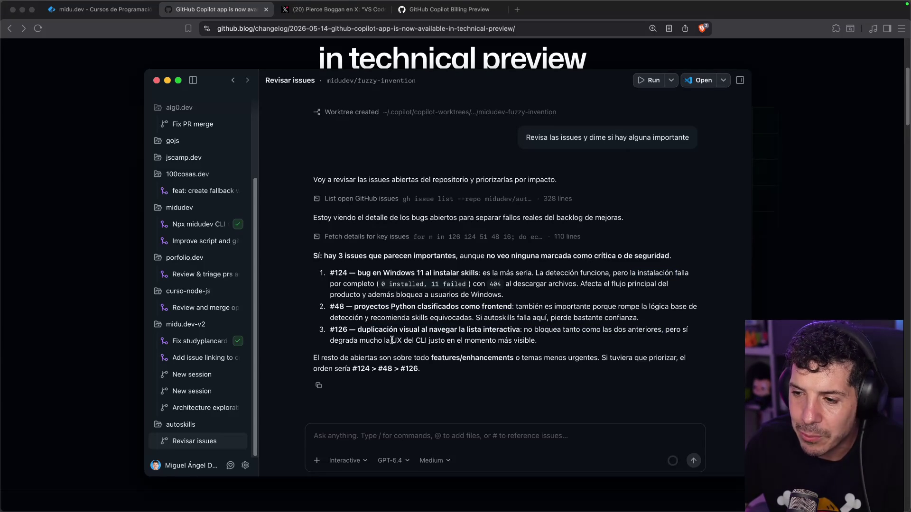
pyautogui.moveTo(532, 336)
pyautogui.mouseDown()
pyautogui.moveTo(366, 330)
pyautogui.moveTo(544, 336)
pyautogui.mouseUp()
pyautogui.click(352, 332)
# Step: Paste the #126 item with 'Propon una PR para esta si no hay una PR abierta ya' and send it
pyautogui.press('super+c')
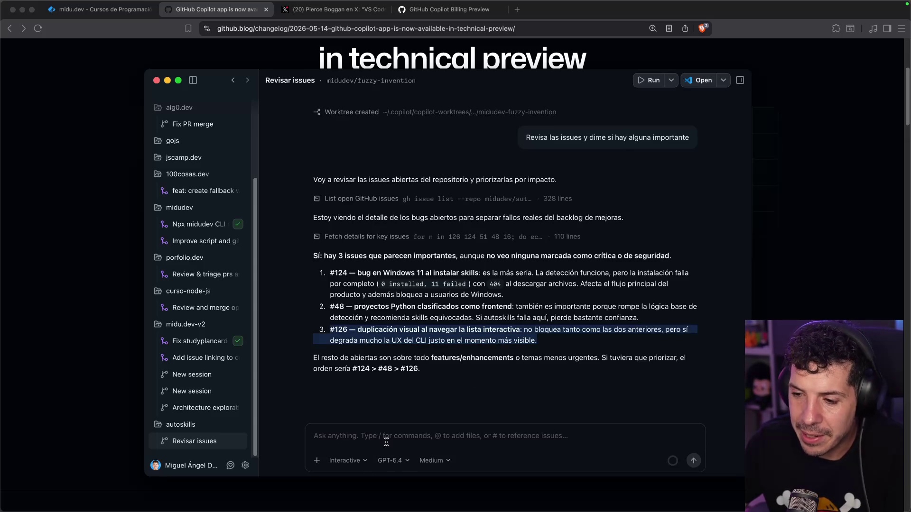
pyautogui.click(386, 440)
pyautogui.press('super+v')
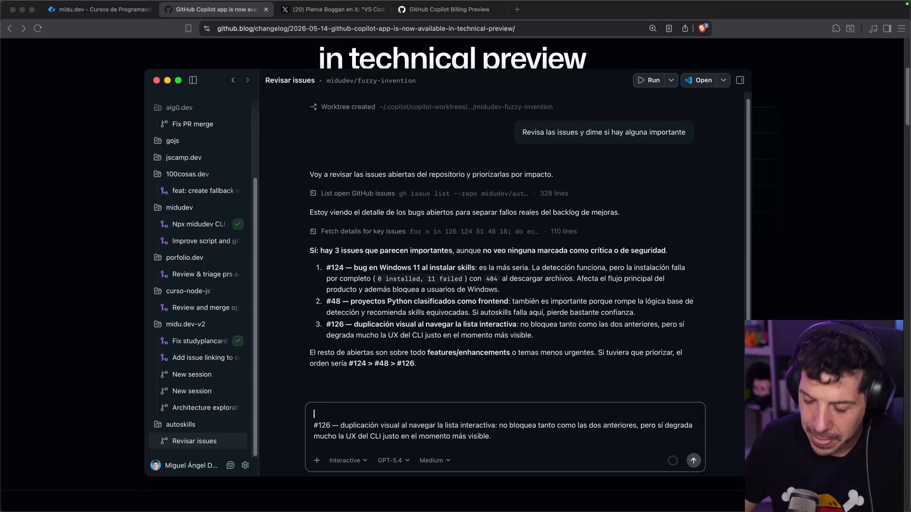
pyautogui.write('Propon una PR para esta')
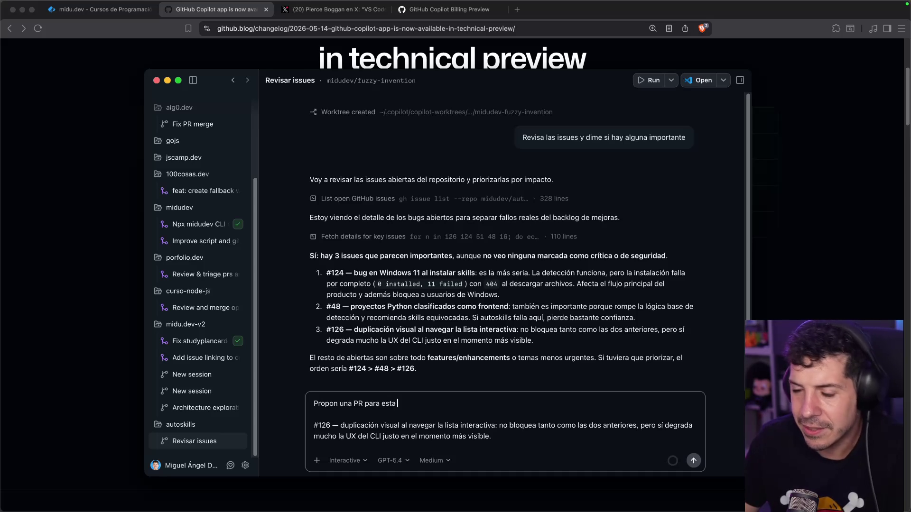
pyautogui.write('una P')
pyautogui.write('bierta ya')
pyautogui.press('Return')
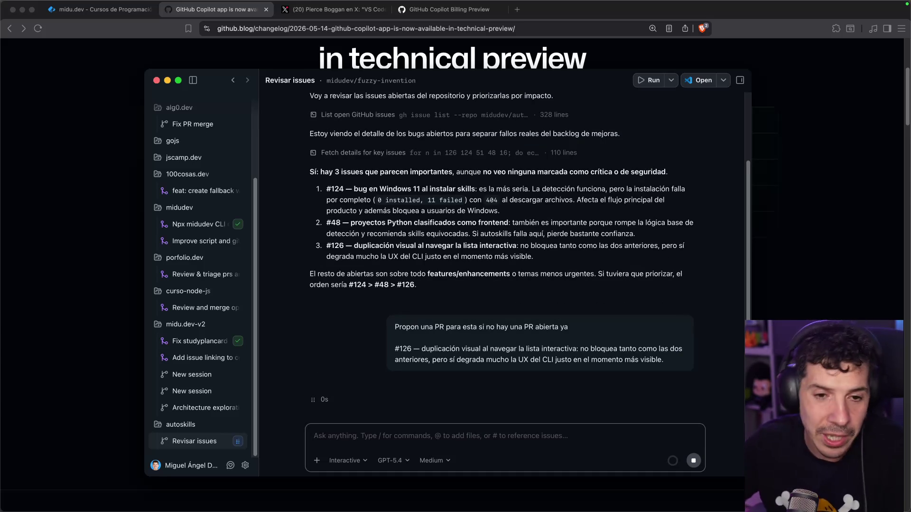
# Step: Open Workflows and start a new workflow from the Performance improvements template
pyautogui.scroll(5, 228, 217)
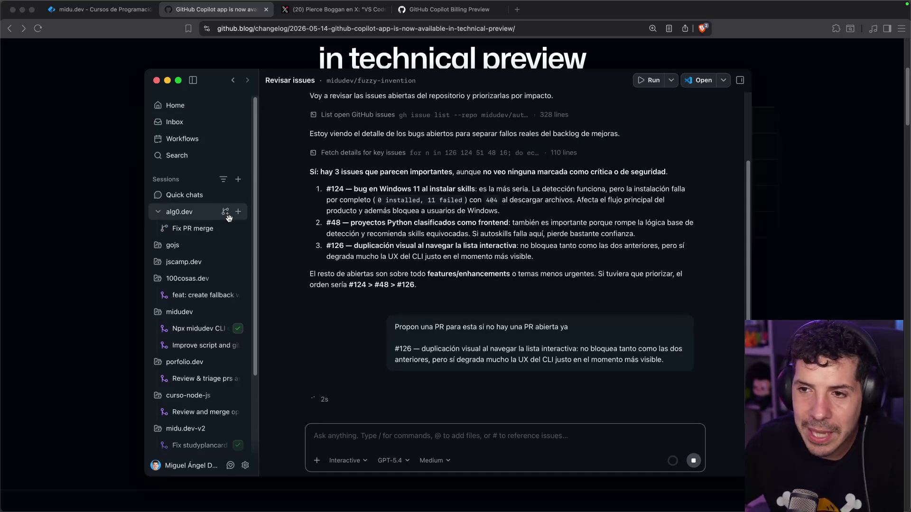
pyautogui.click(200, 138)
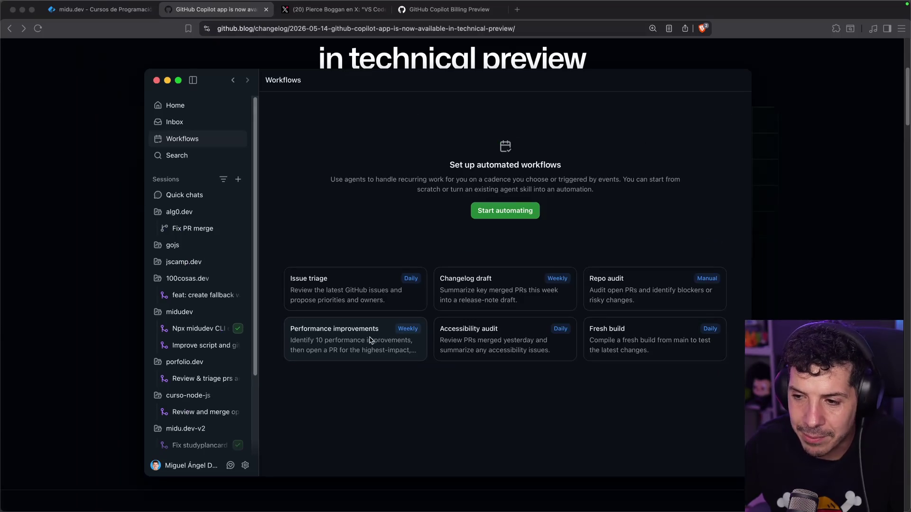
pyautogui.click(370, 339)
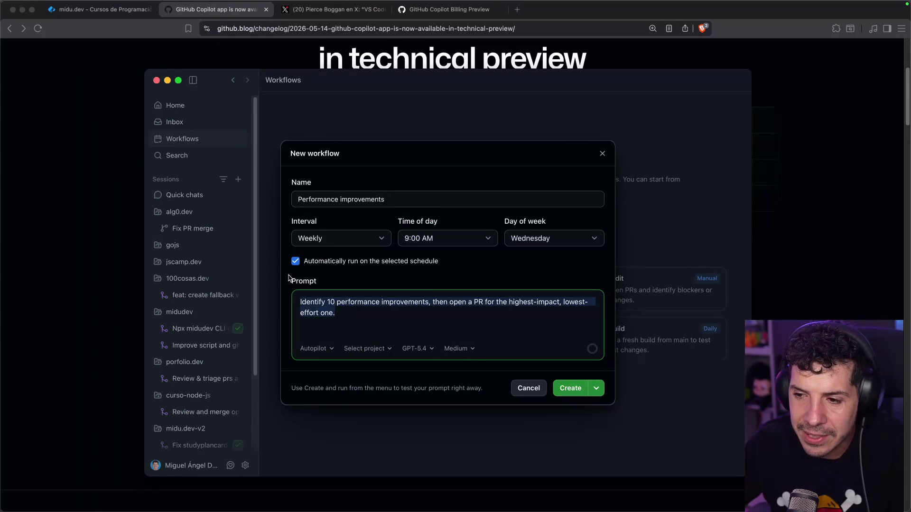
# Step: Check the draft's project and agent mode options, discard the Performance improvements draft, and return Home
pyautogui.click(352, 356)
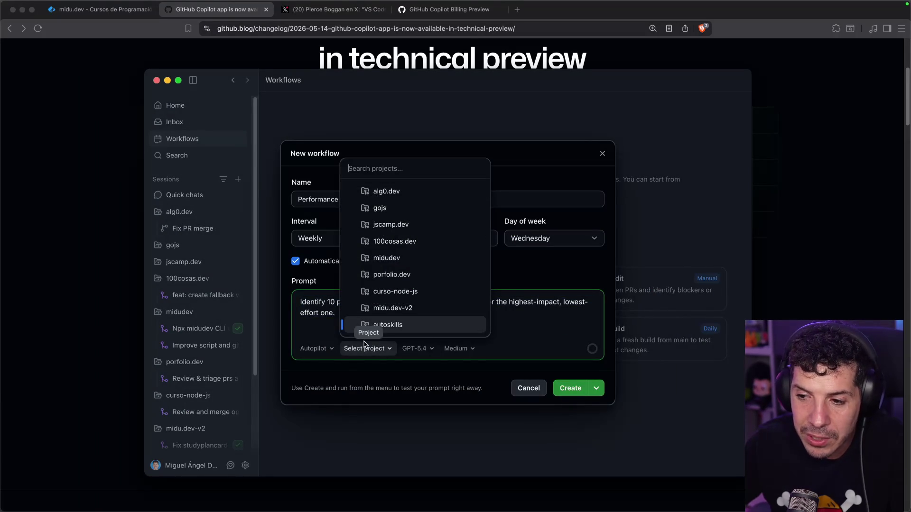
pyautogui.click(324, 351)
pyautogui.click(324, 349)
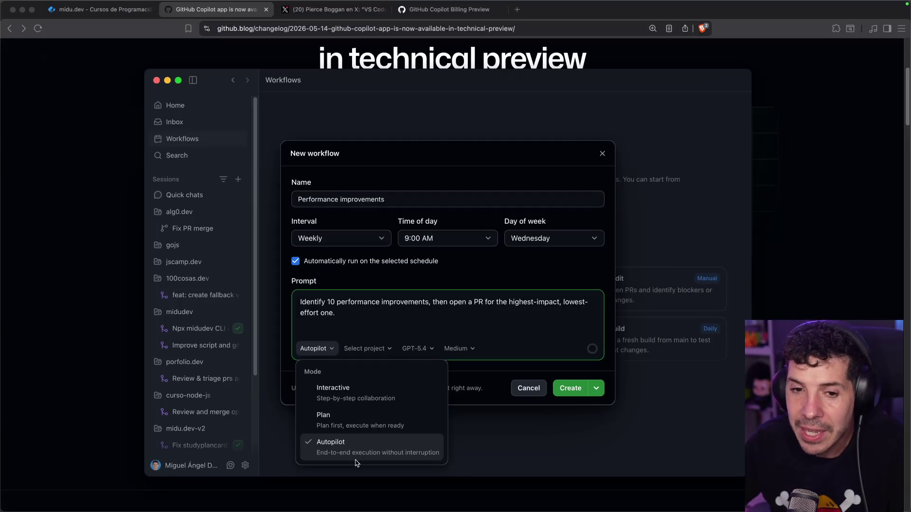
pyautogui.click(528, 395)
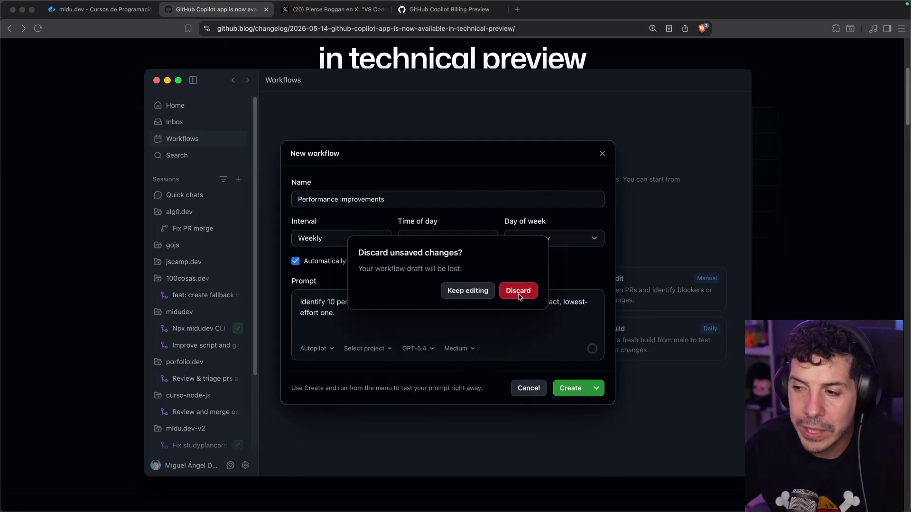
pyautogui.click(519, 291)
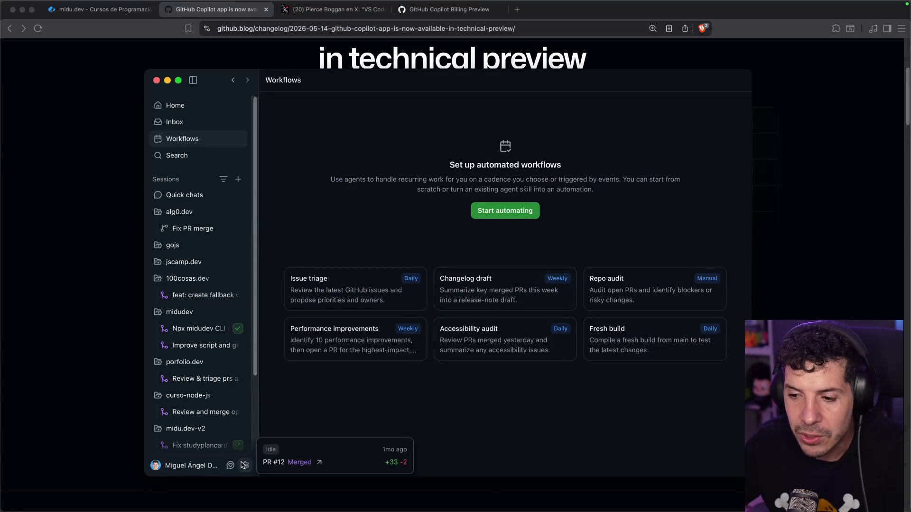
pyautogui.click(231, 110)
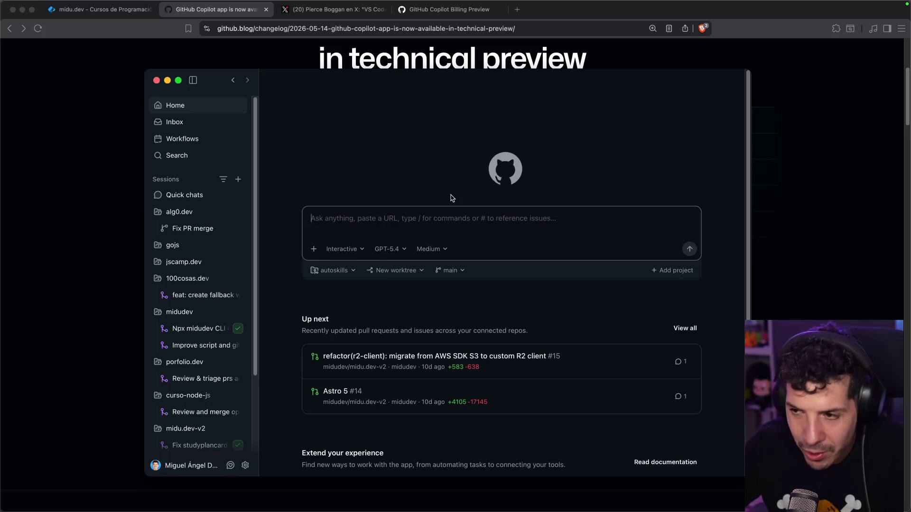
# Step: Open astro 6.3.3 bump PR #137 from the Inbox, then attempt quitting, triggering the running-agent warning
pyautogui.scroll(-5, 531, 287)
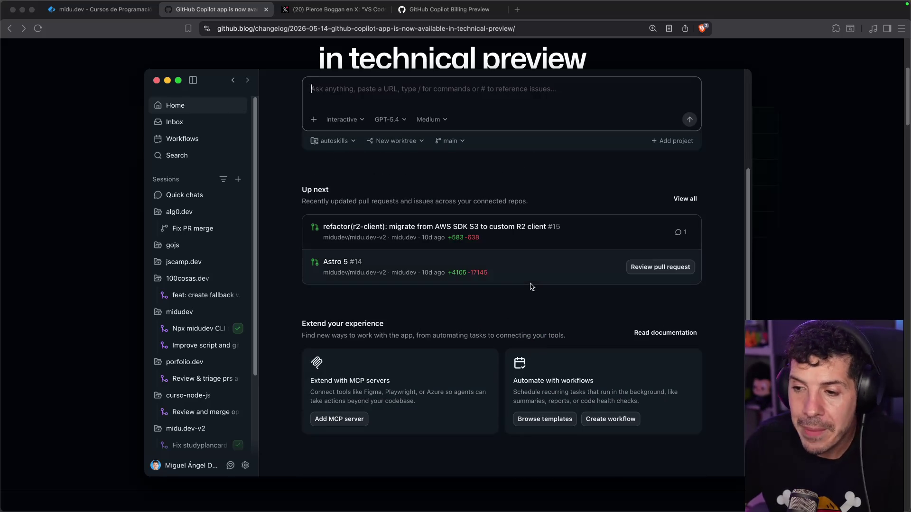
pyautogui.scroll(5, 532, 284)
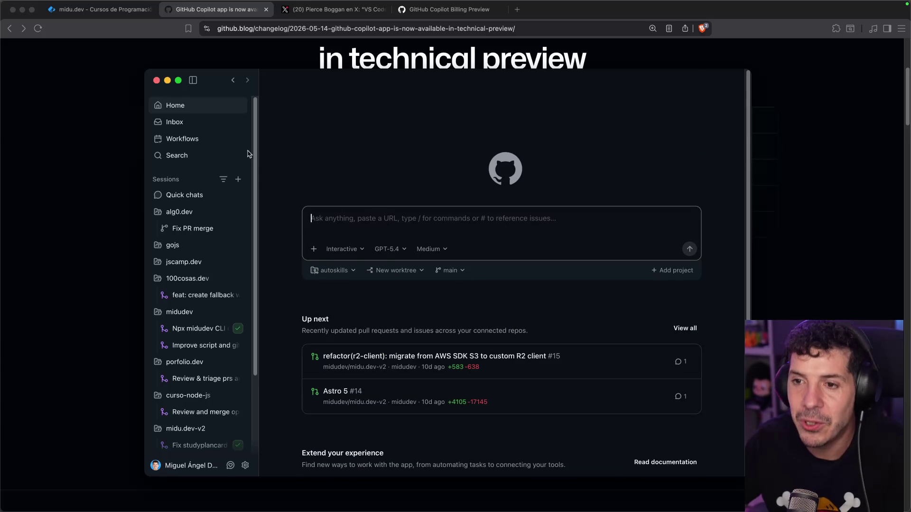
pyautogui.click(210, 122)
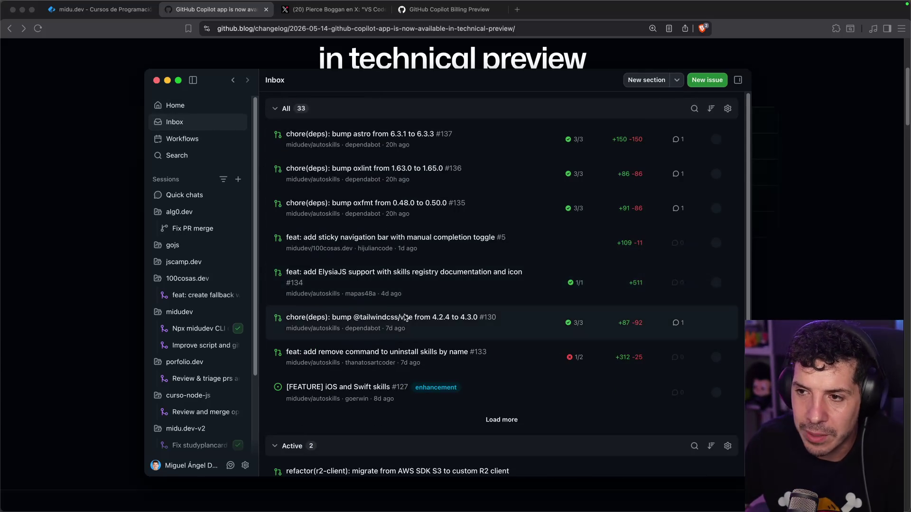
pyautogui.scroll(-10, 353, 216)
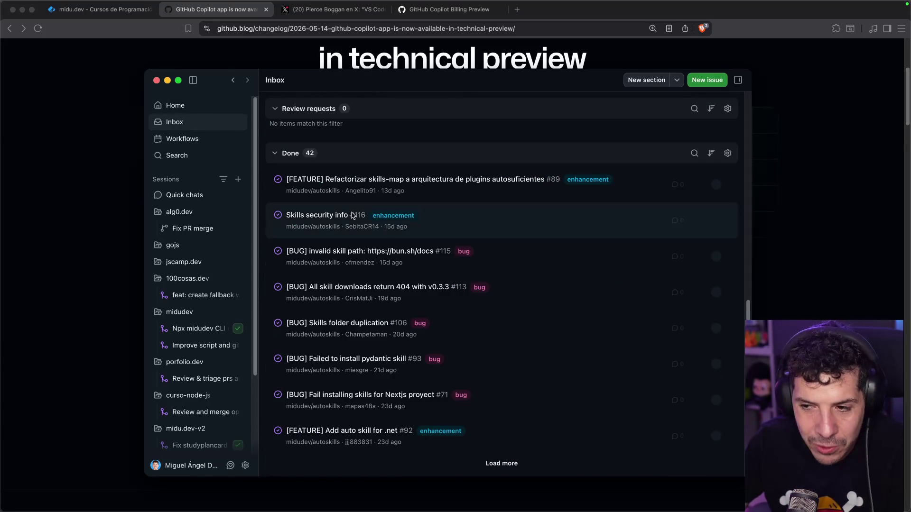
pyautogui.scroll(10, 369, 210)
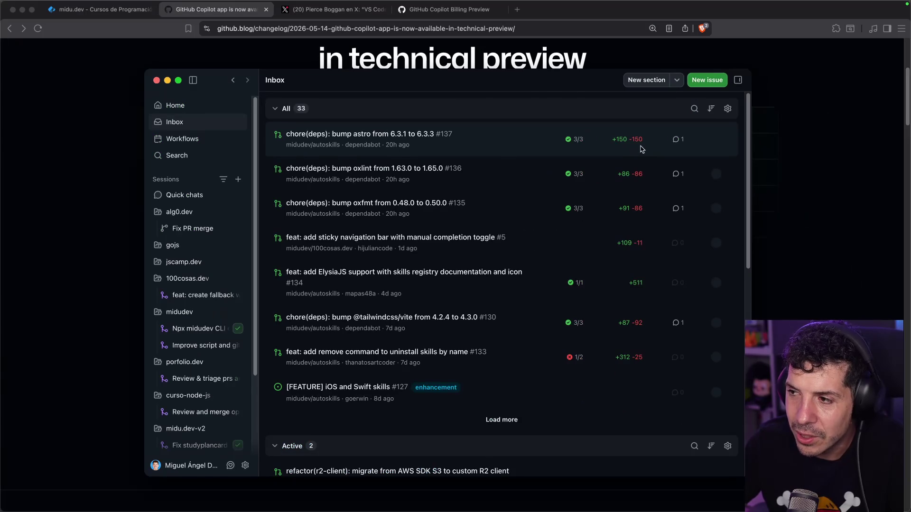
pyautogui.click(640, 149)
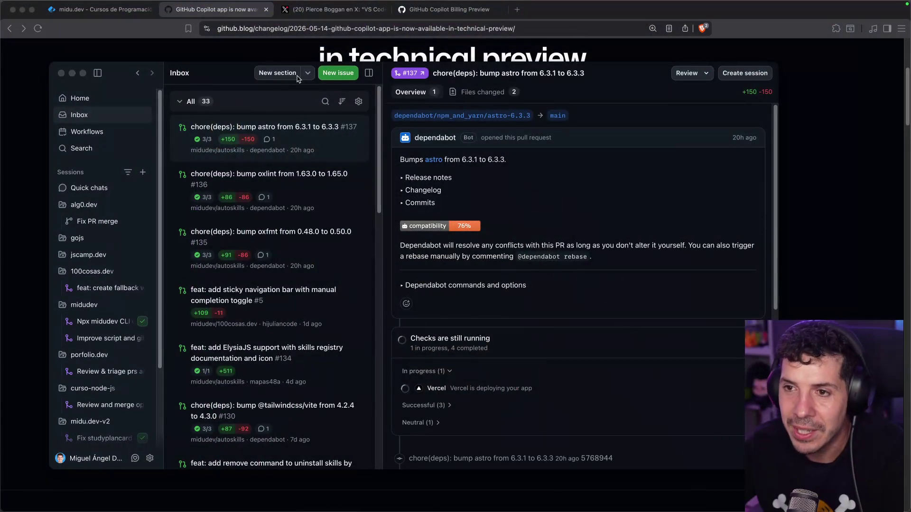
pyautogui.click(62, 73)
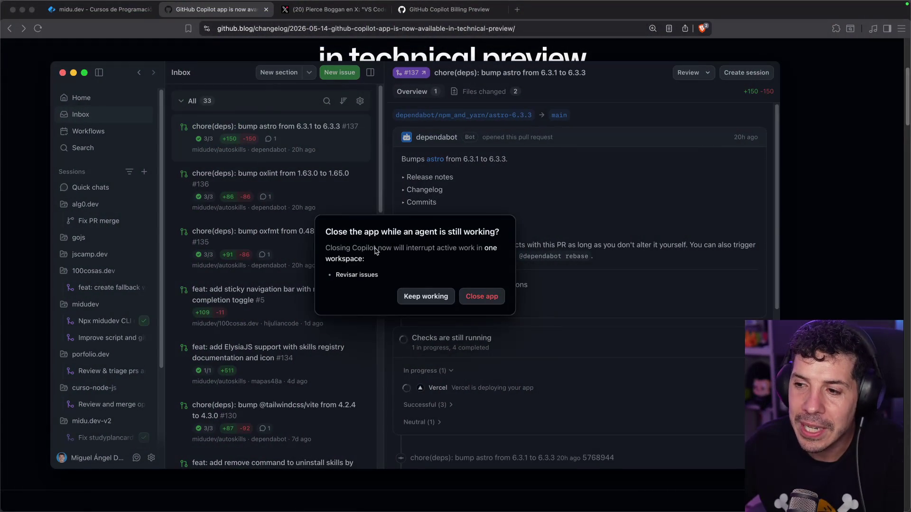
# Step: Keep the agent working and scroll through the Copilot app technical preview changelog post
pyautogui.click(431, 300)
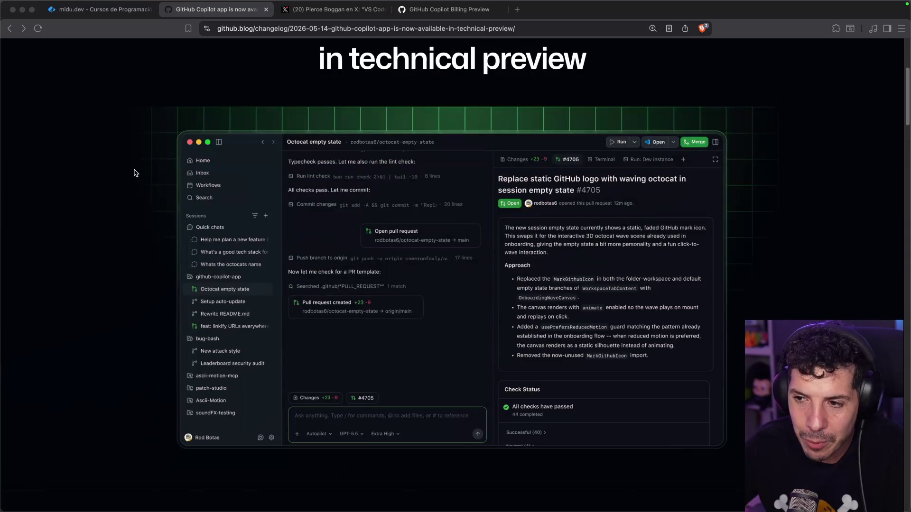
pyautogui.scroll(-10, 135, 173)
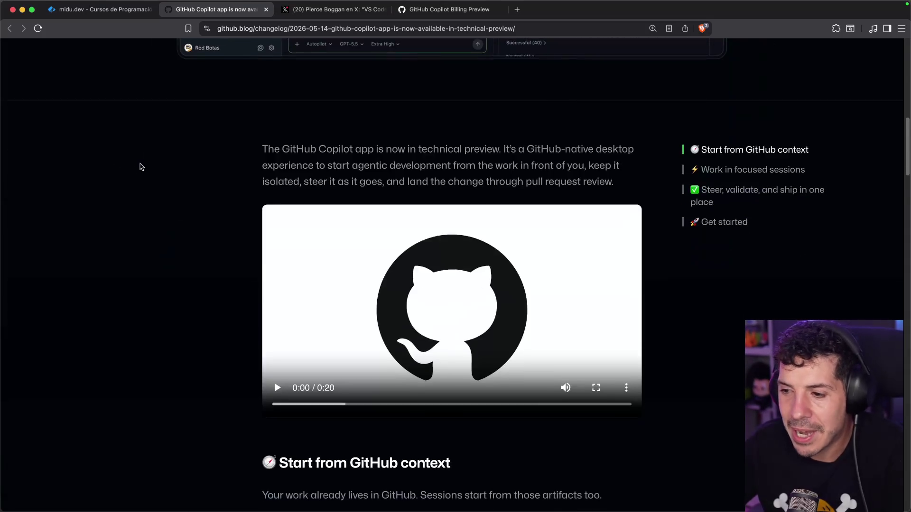
pyautogui.scroll(-8, 140, 166)
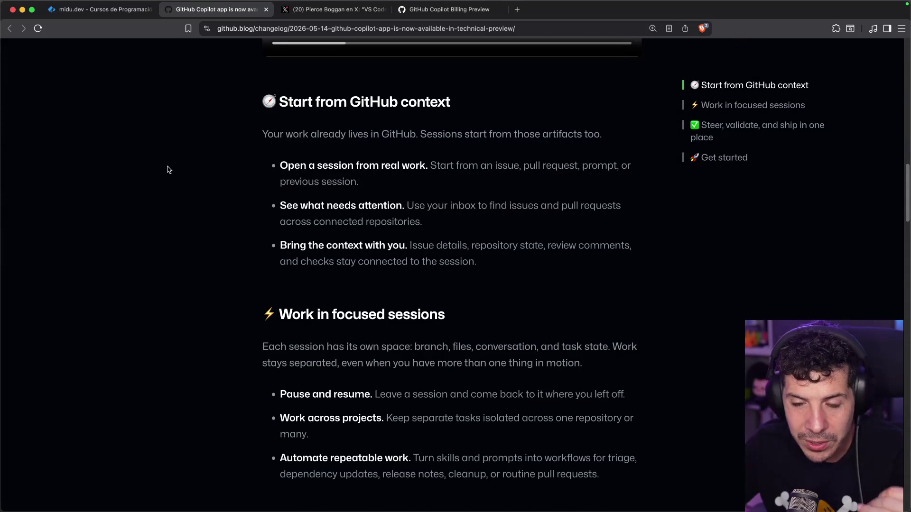
pyautogui.scroll(-2, 169, 170)
pyautogui.scroll(-2, 169, 170)
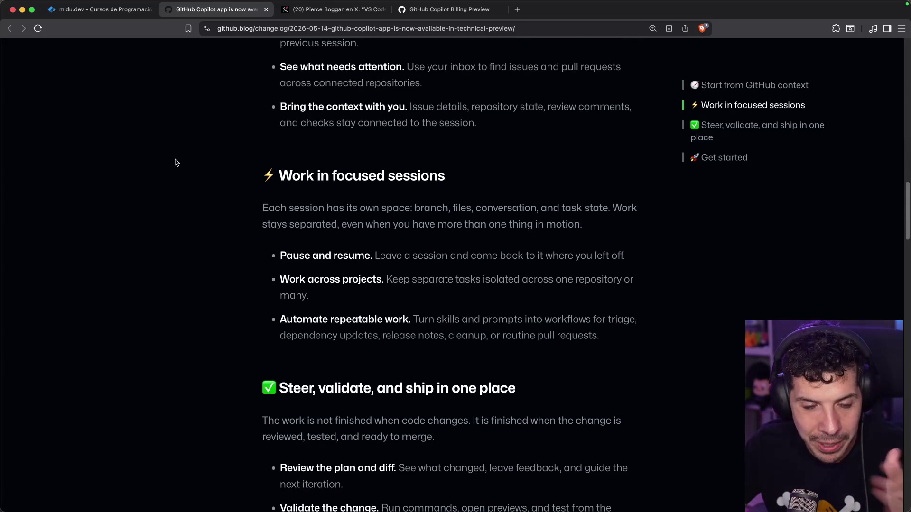
pyautogui.scroll(-4, 183, 159)
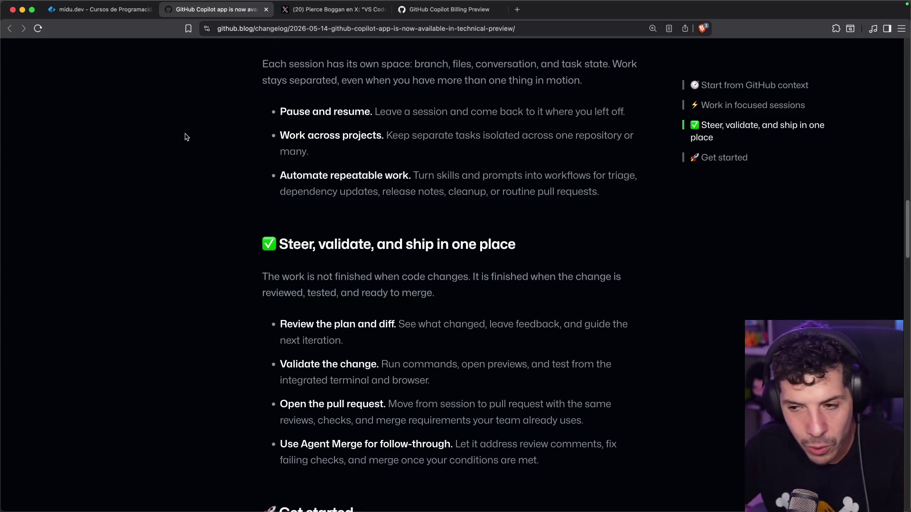
pyautogui.scroll(-8, 185, 137)
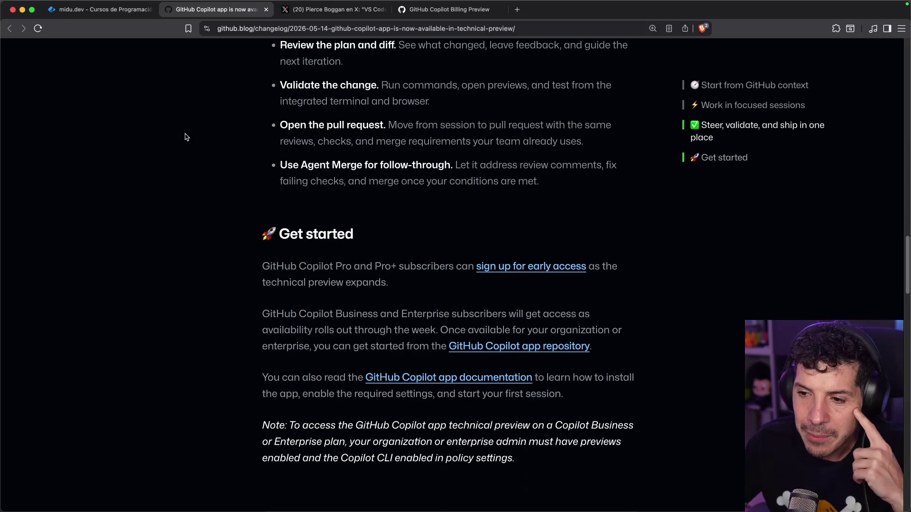
pyautogui.scroll(-5, 185, 137)
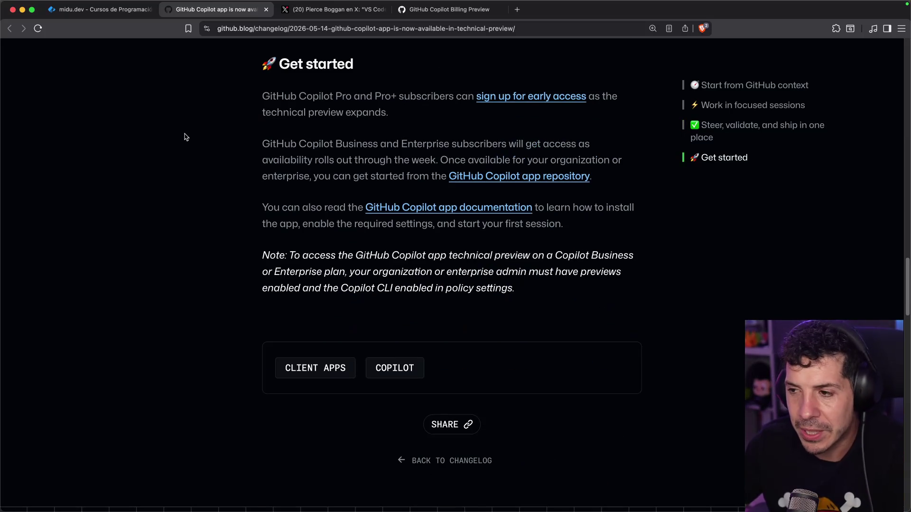
pyautogui.scroll(3, 185, 137)
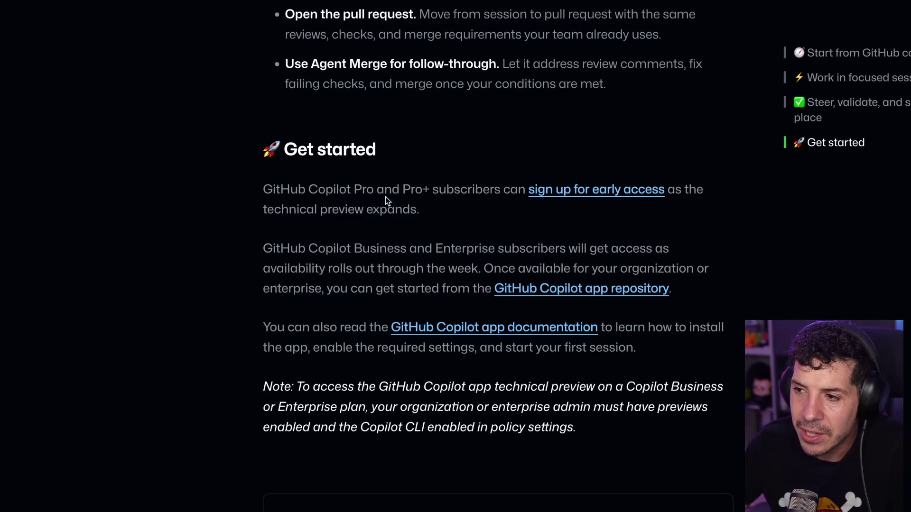
# Step: Highlight the Copilot Pro subscribers sentence and 'technical preview', then close the changelog tab
pyautogui.moveTo(298, 186); pyautogui.dragTo(476, 188)
pyautogui.click(474, 188)
pyautogui.moveTo(364, 206); pyautogui.dragTo(272, 210)
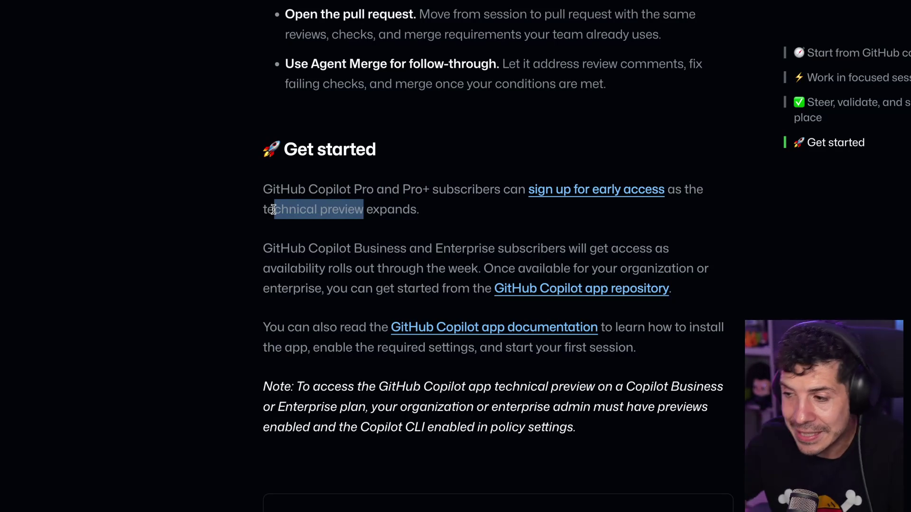
pyautogui.scroll(15, 258, 232)
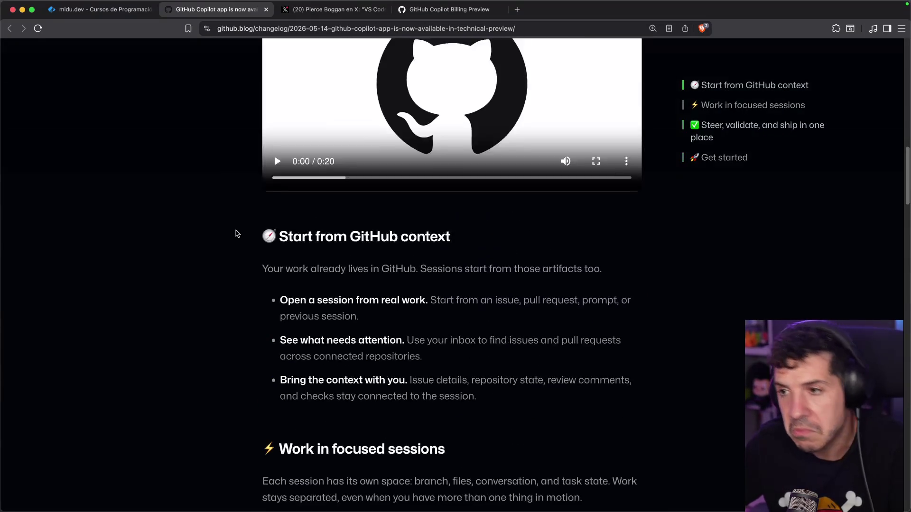
pyautogui.scroll(-12, 224, 246)
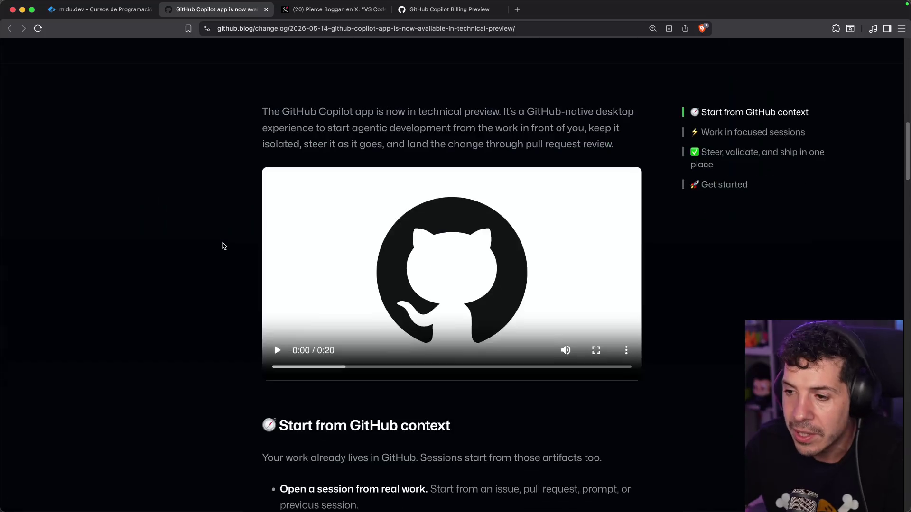
pyautogui.scroll(-5, 224, 246)
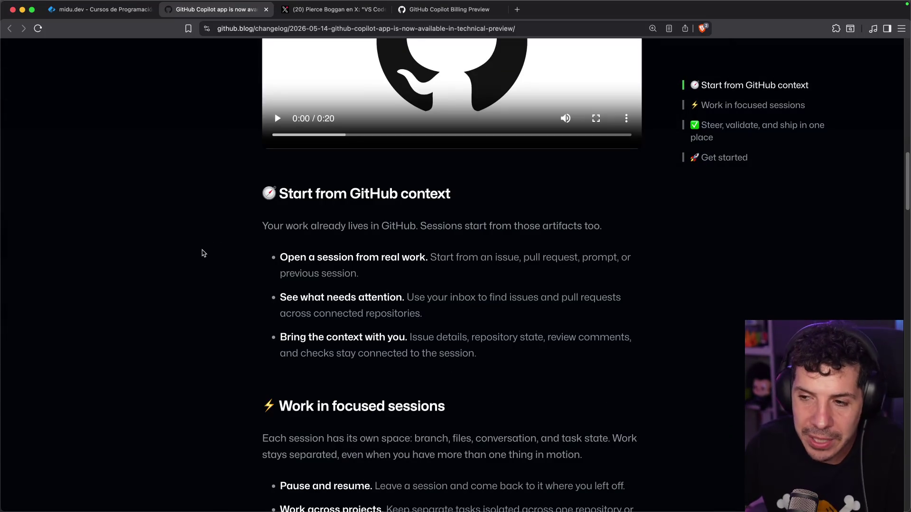
pyautogui.scroll(15, 204, 252)
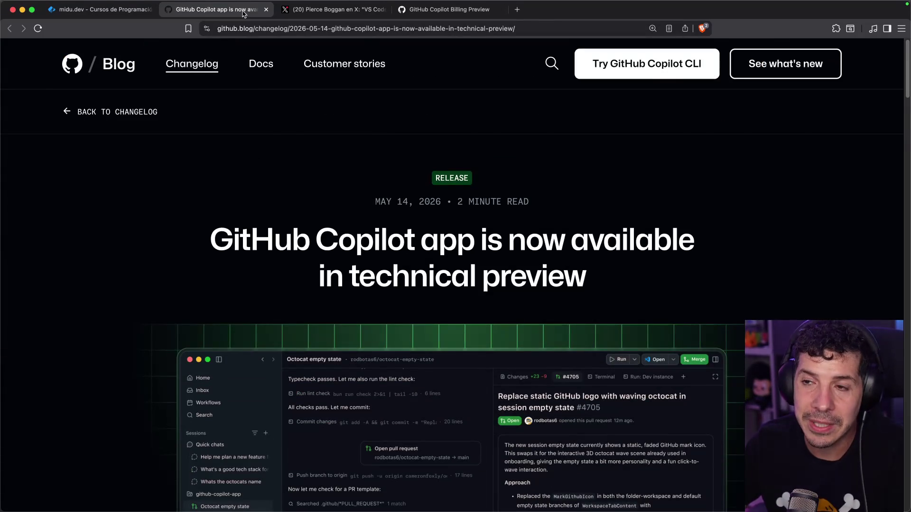
pyautogui.click(266, 9)
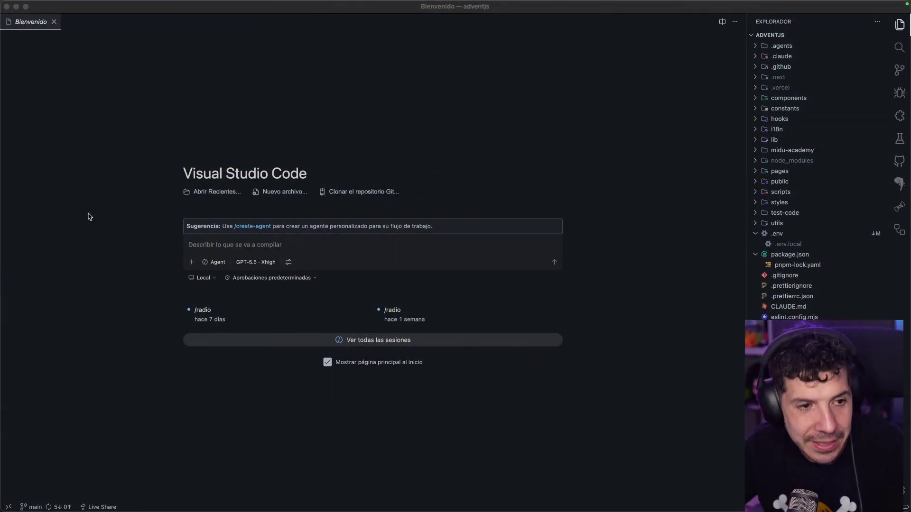
# Step: Open VS Code's Agents window via 'Chat: Abrir ventana Agentes' from the command palette
pyautogui.click(331, 118)
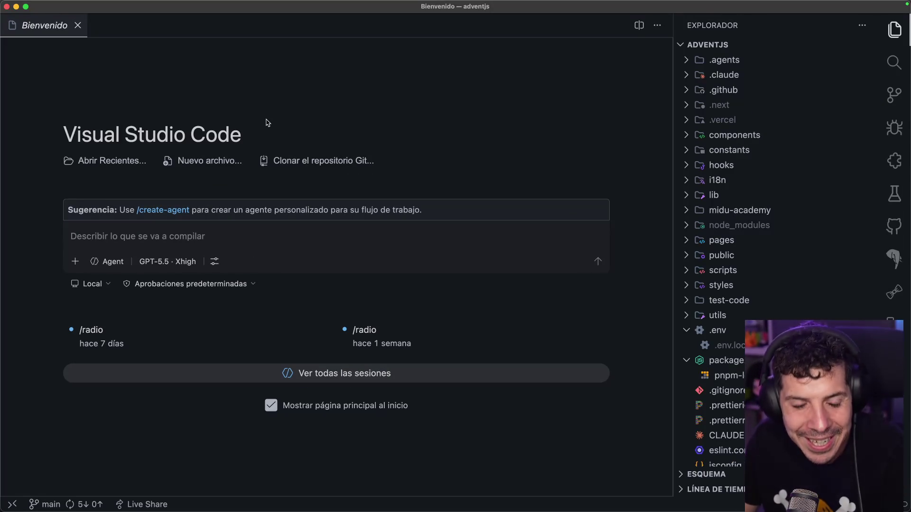
pyautogui.press('cmd+shift+p')
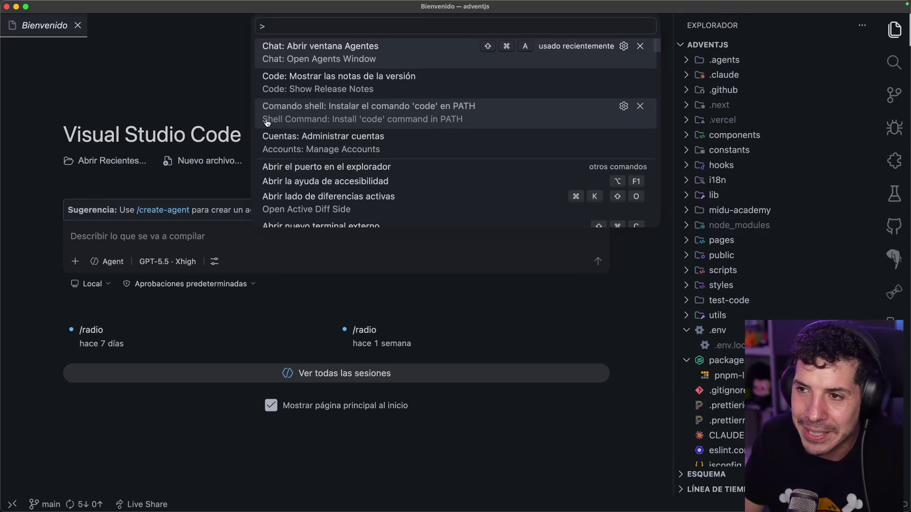
pyautogui.click(359, 56)
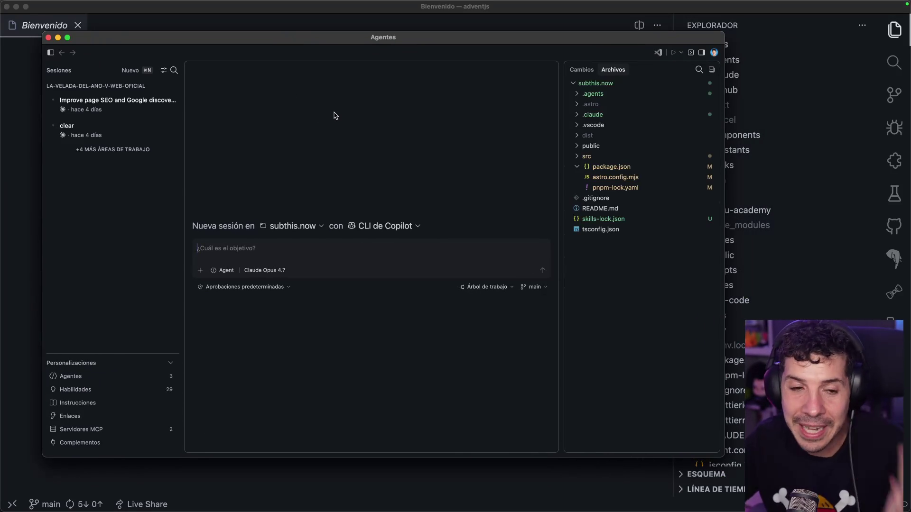
pyautogui.moveTo(278, 42); pyautogui.dragTo(291, 37)
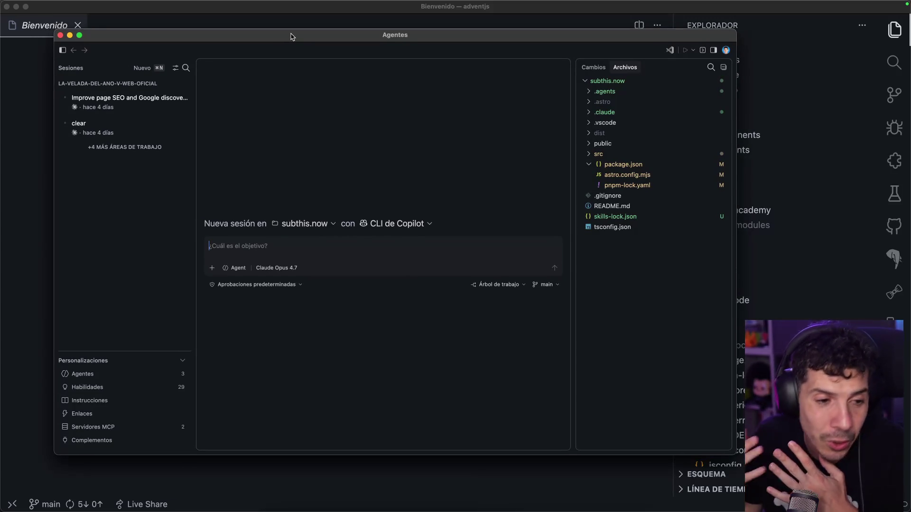
pyautogui.click(466, 491)
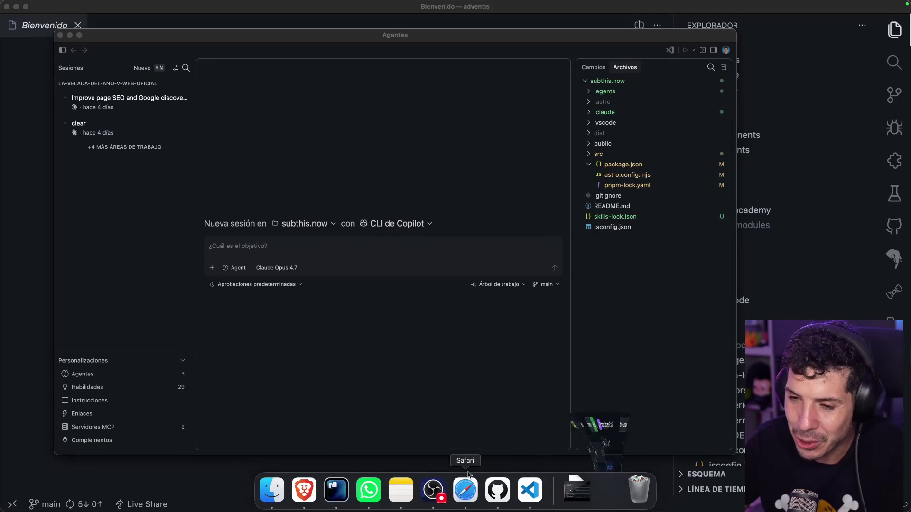
pyautogui.scroll(-5, 483, 162)
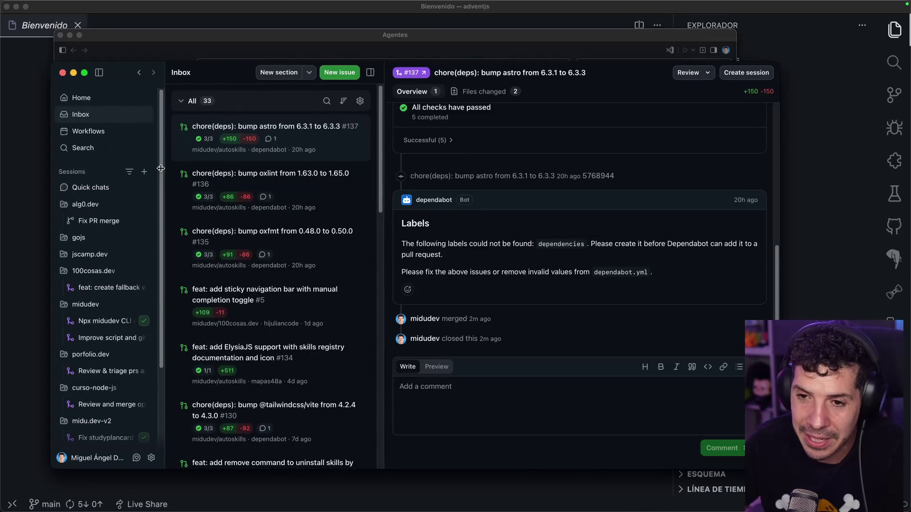
pyautogui.press('super+w')
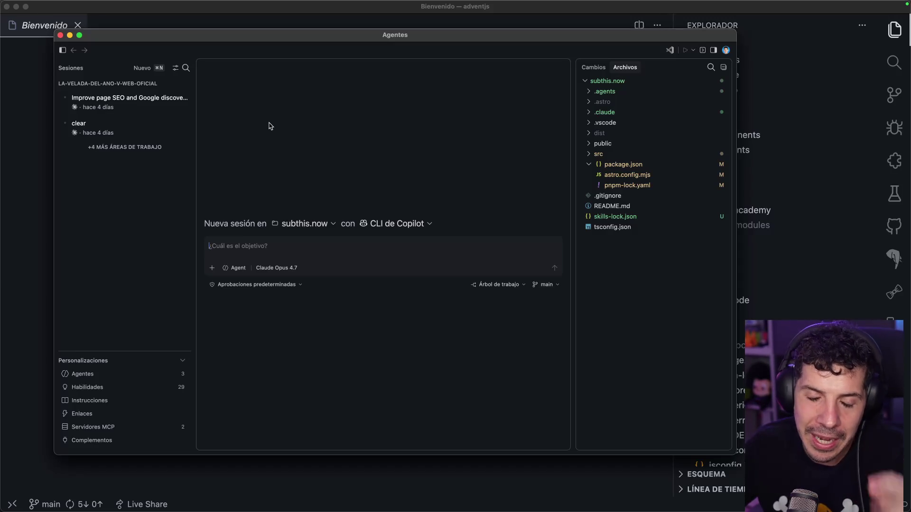
# Step: Look over the Improve page SEO and clear sessions, ending on Improve page SEO
pyautogui.click(118, 102)
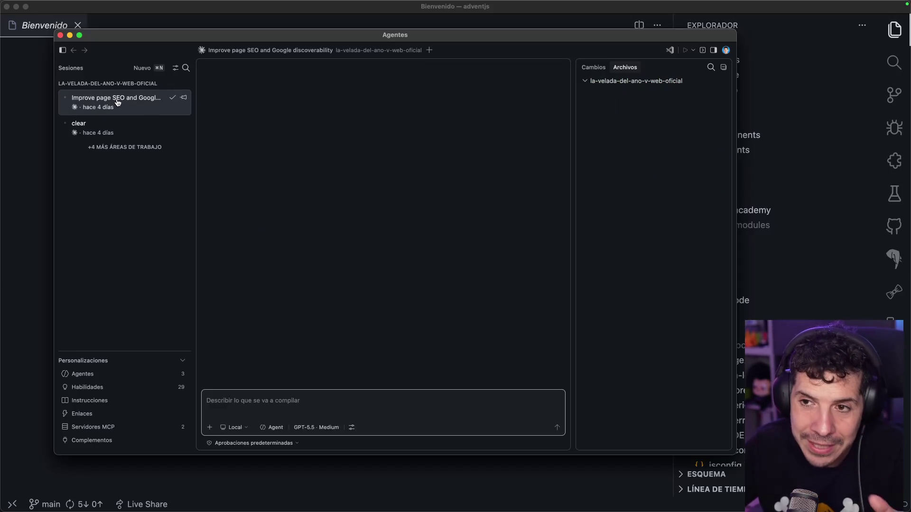
pyautogui.click(105, 137)
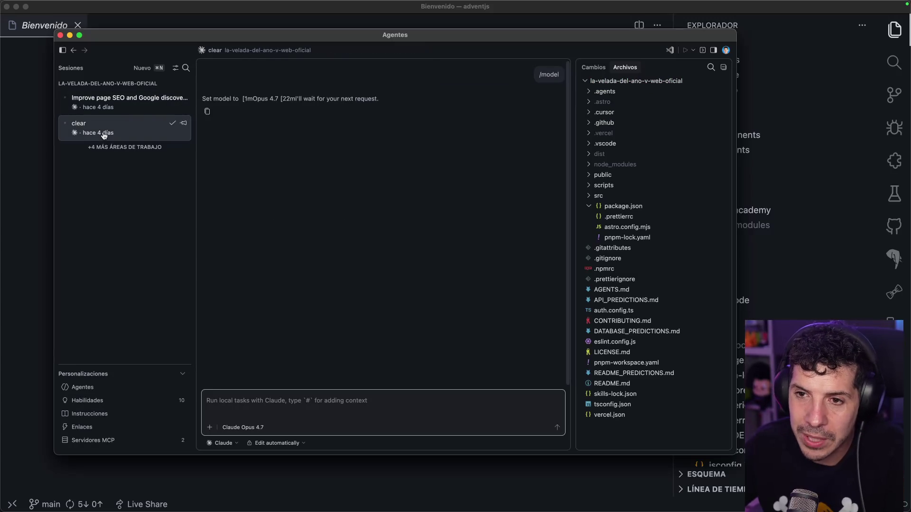
pyautogui.click(130, 107)
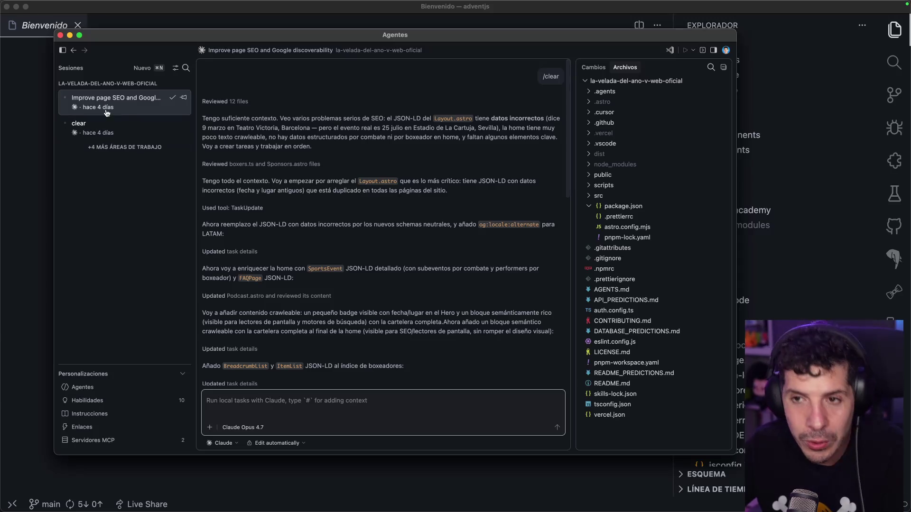
# Step: Show all workspaces, review the 'Mejoras de rendimiento proyecto' changes, and start a new gojs session
pyautogui.click(124, 148)
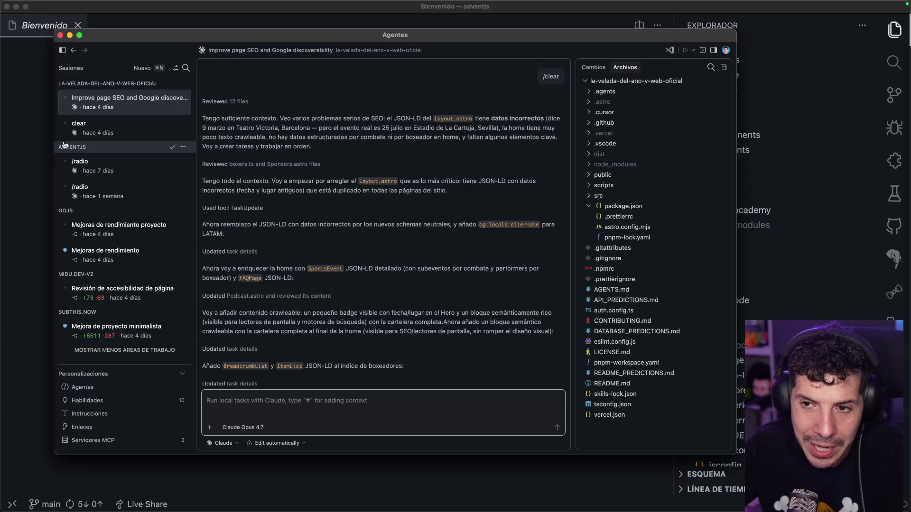
pyautogui.click(119, 227)
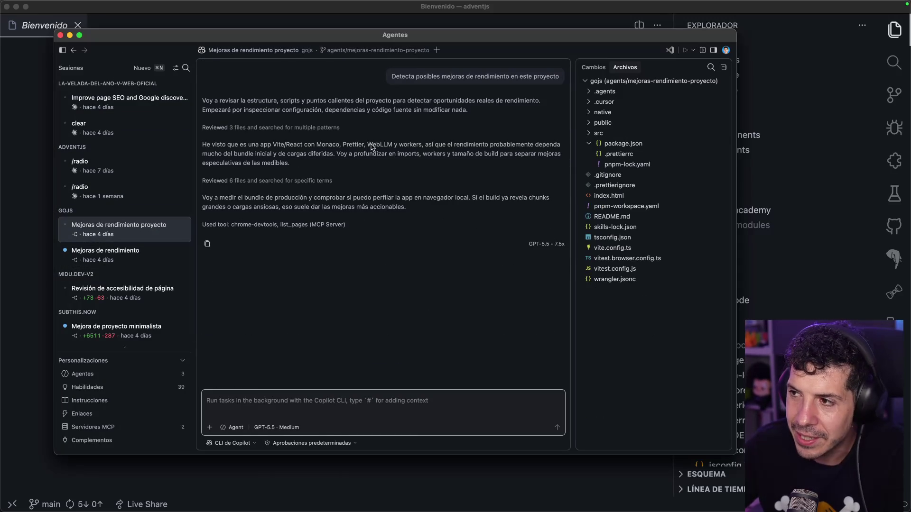
pyautogui.click(596, 70)
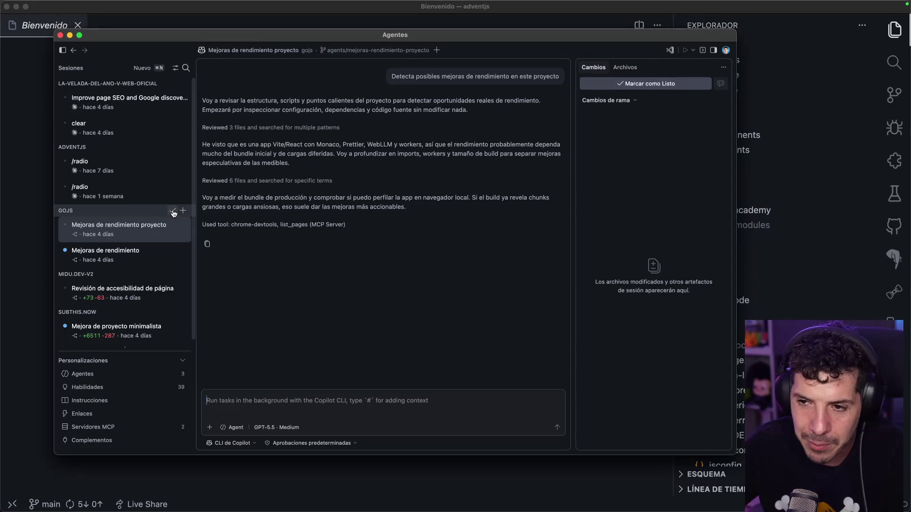
pyautogui.click(184, 210)
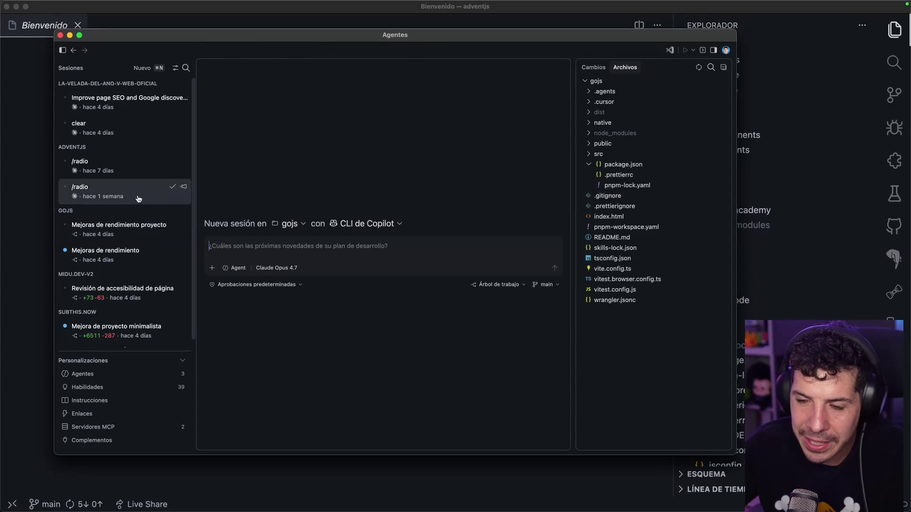
# Step: Ask Copilot CLI in the new gojs session: 'Mejora el rendimiento del proyecto'
pyautogui.write('Mejora el rendimiento del proyecto')
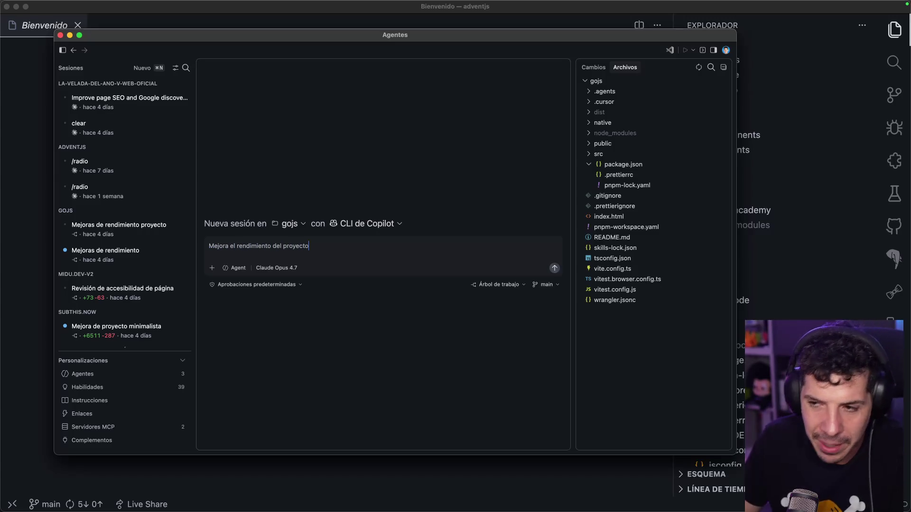
pyautogui.press('Return')
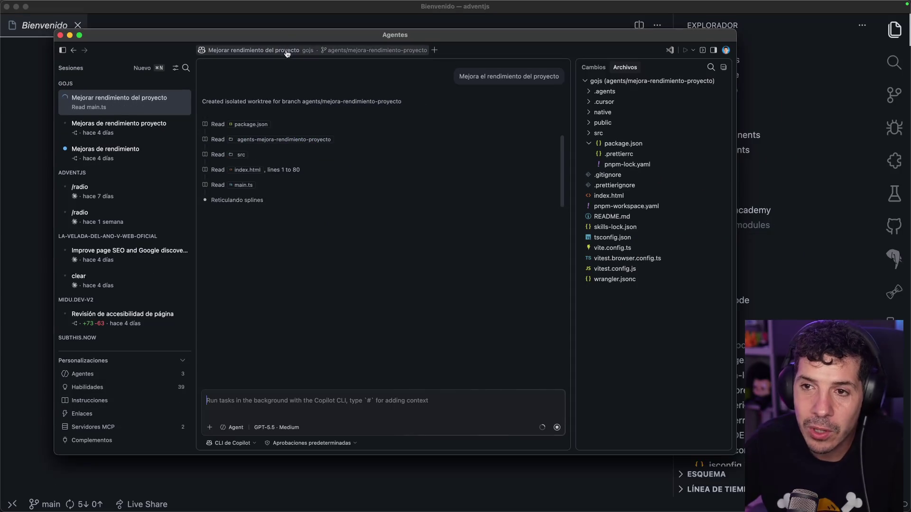
# Step: Maximize the Agentes window and check the installed VS Code version under About
pyautogui.doubleClick(291, 37)
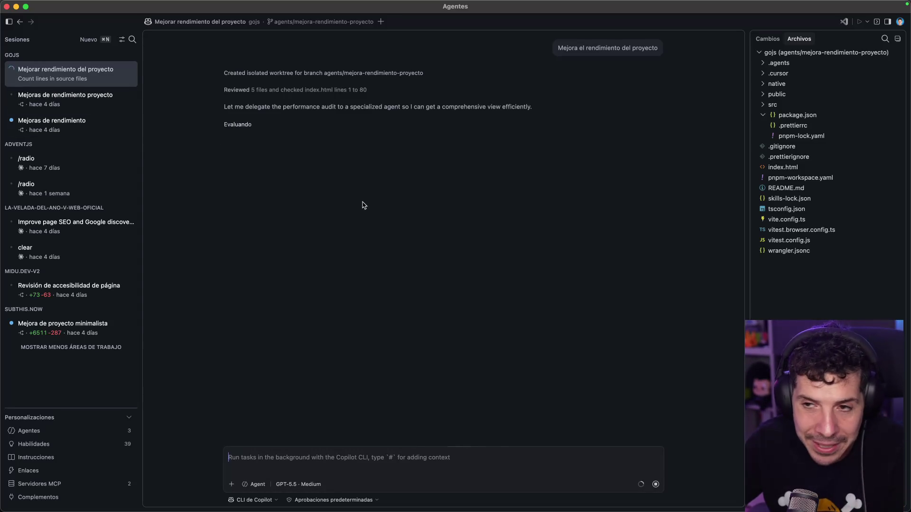
pyautogui.click(33, 5)
pyautogui.click(34, 5)
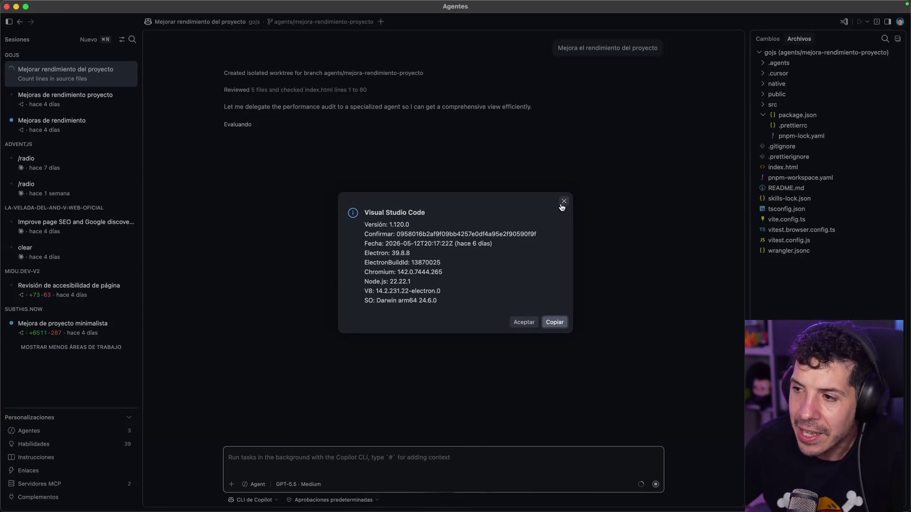
pyautogui.click(563, 200)
# Step: Widen the Archivos panel, show the session's branch changes, and open the Agentes customizations overview
pyautogui.moveTo(749, 146); pyautogui.dragTo(605, 147)
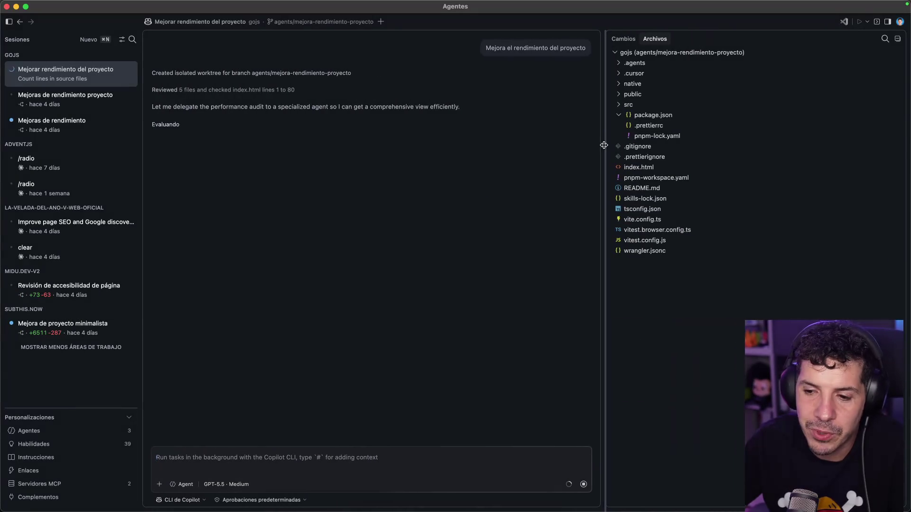
pyautogui.click(623, 39)
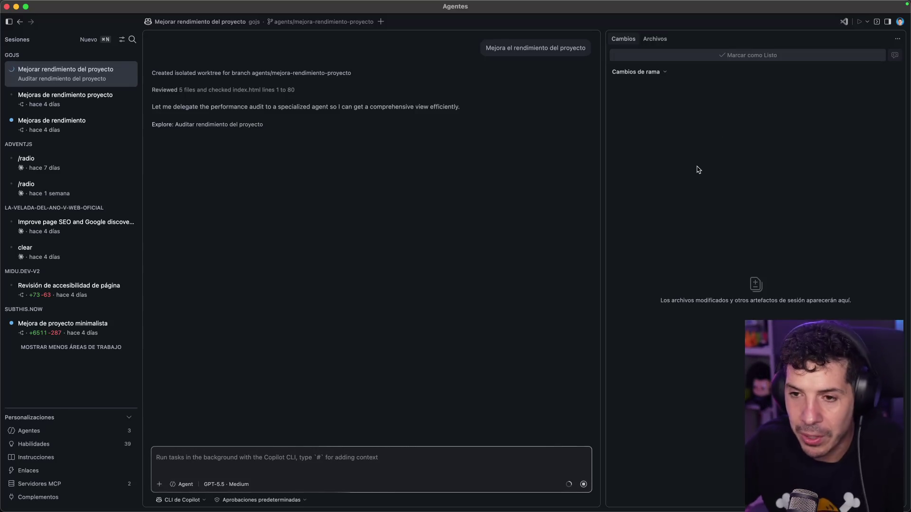
pyautogui.click(72, 433)
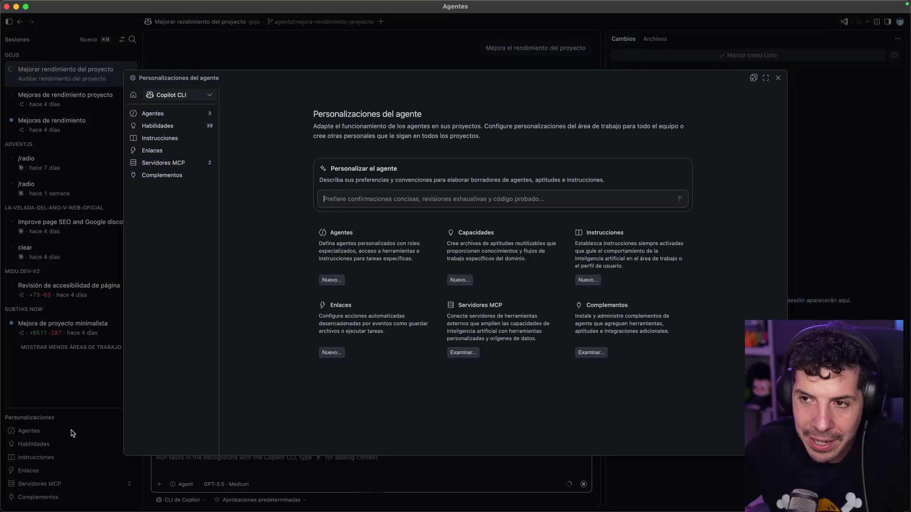
# Step: Review Habilidades, Instrucciones, Enlaces, Servidores MCP and Complementos, close customizations, and widen the chat area
pyautogui.click(170, 125)
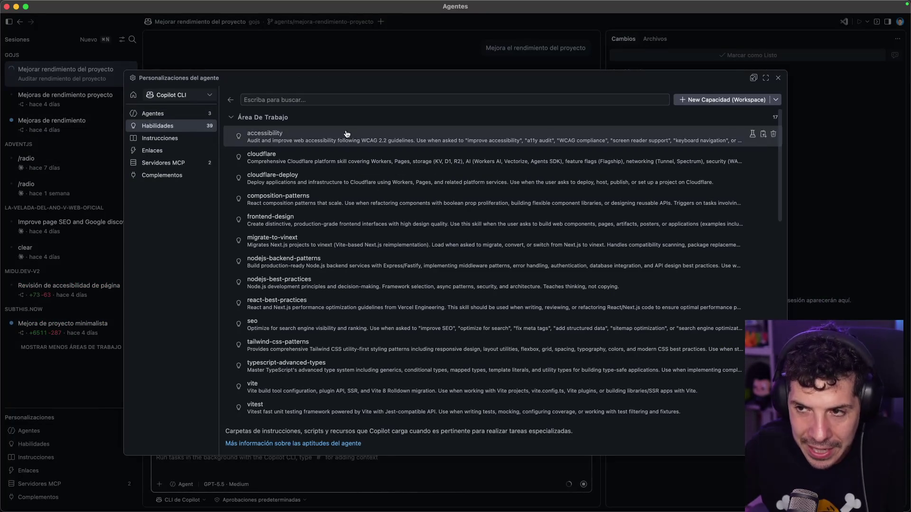
pyautogui.scroll(-3, 285, 214)
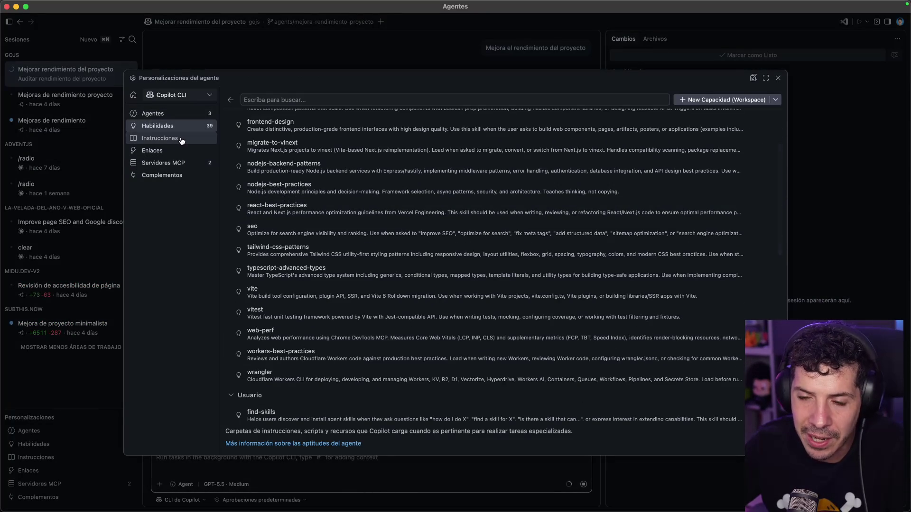
pyautogui.click(180, 139)
pyautogui.click(181, 152)
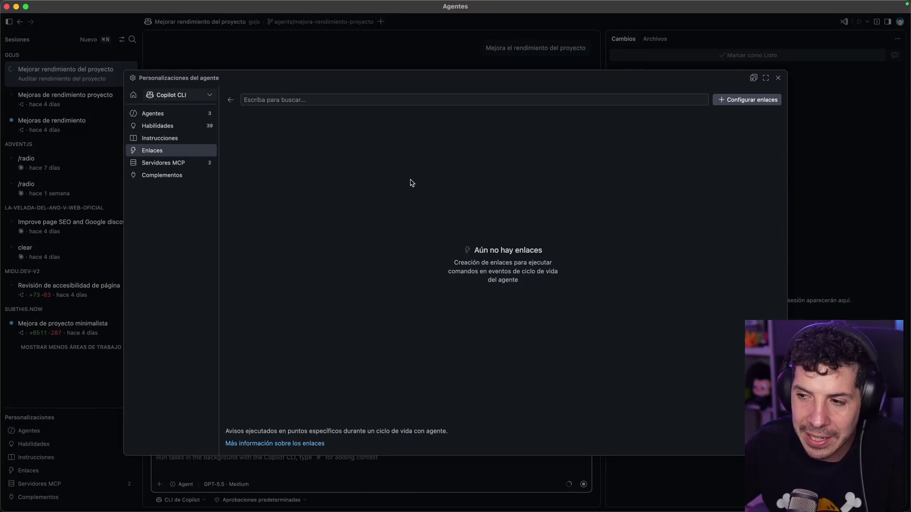
pyautogui.click(186, 163)
pyautogui.click(183, 174)
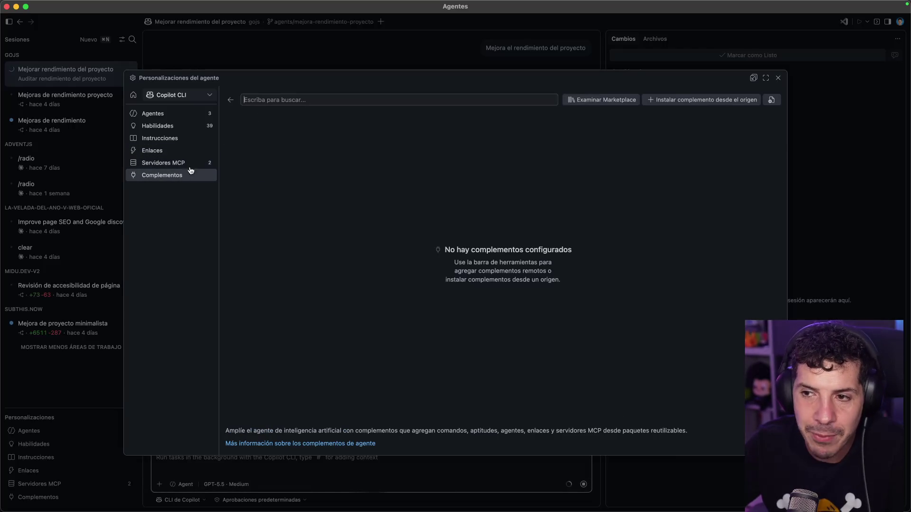
pyautogui.click(780, 76)
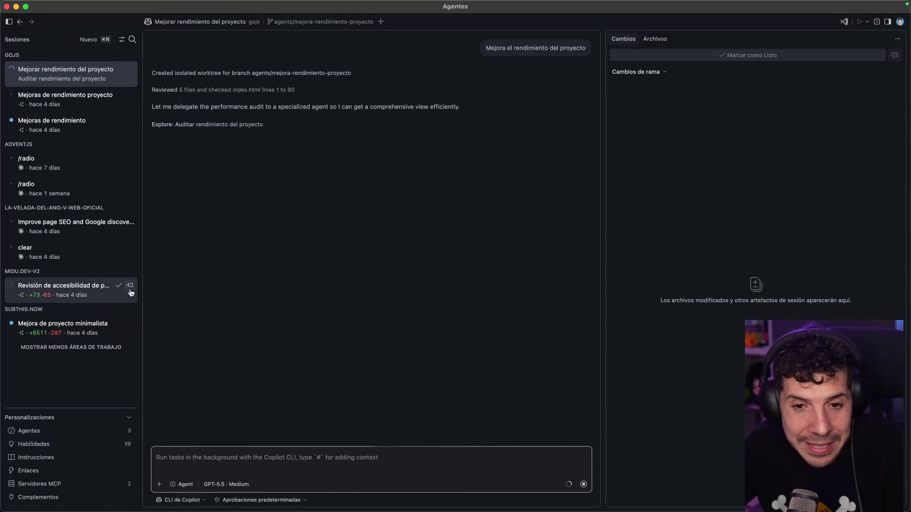
pyautogui.moveTo(604, 215)
pyautogui.mouseDown()
pyautogui.moveTo(679, 191)
pyautogui.moveTo(720, 197)
pyautogui.moveTo(677, 202)
pyautogui.mouseUp()
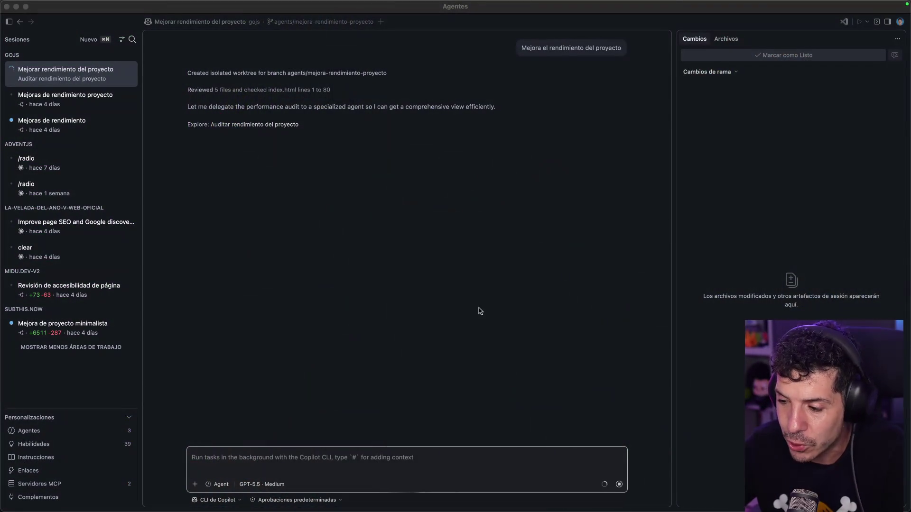
# Step: Launch Cursor from Spotlight and open a new Cursor window from the Dock
pyautogui.press('super+space')
pyautogui.write('cursor')
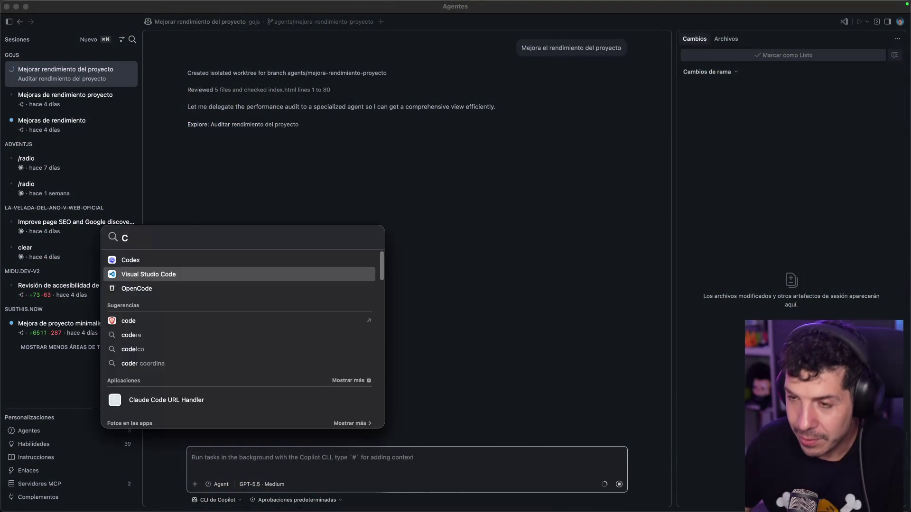
pyautogui.press('Return')
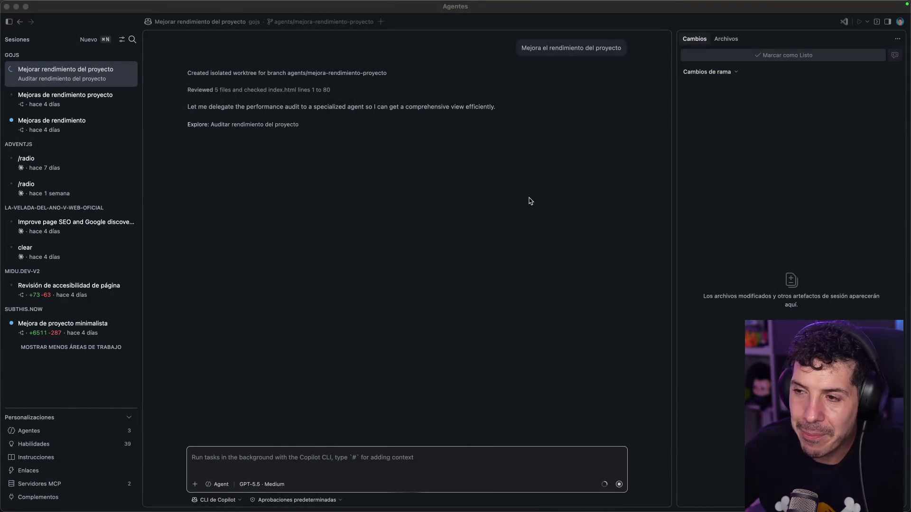
pyautogui.moveTo(511, 498)
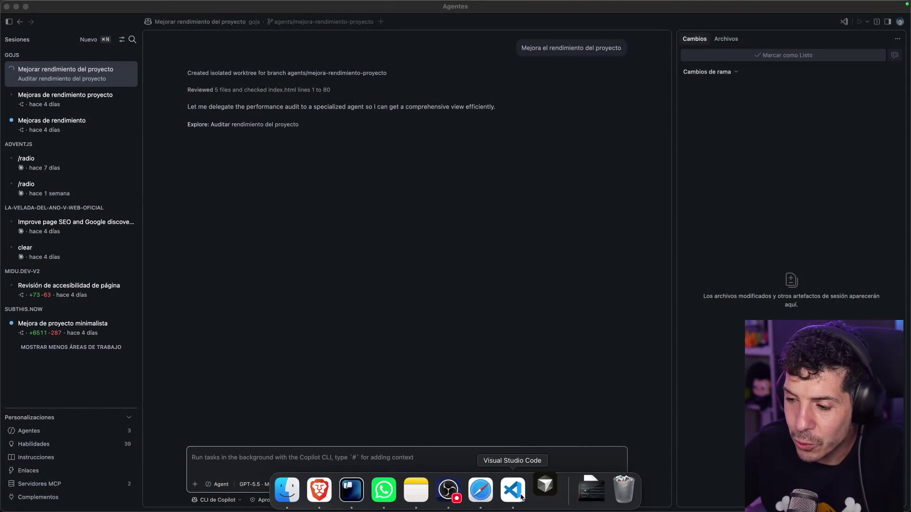
pyautogui.click(549, 496)
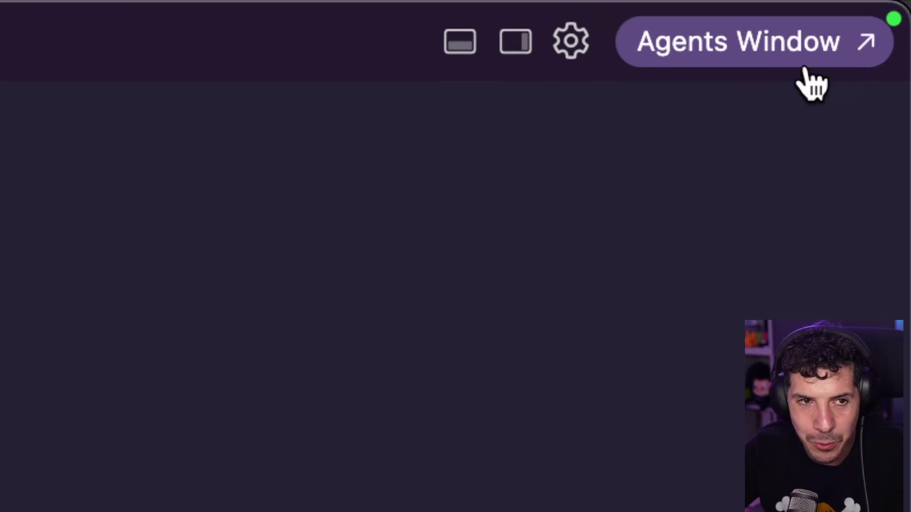
# Step: Open Cursor's separate Agents window to view its sessions, then close it
pyautogui.moveTo(804, 68)
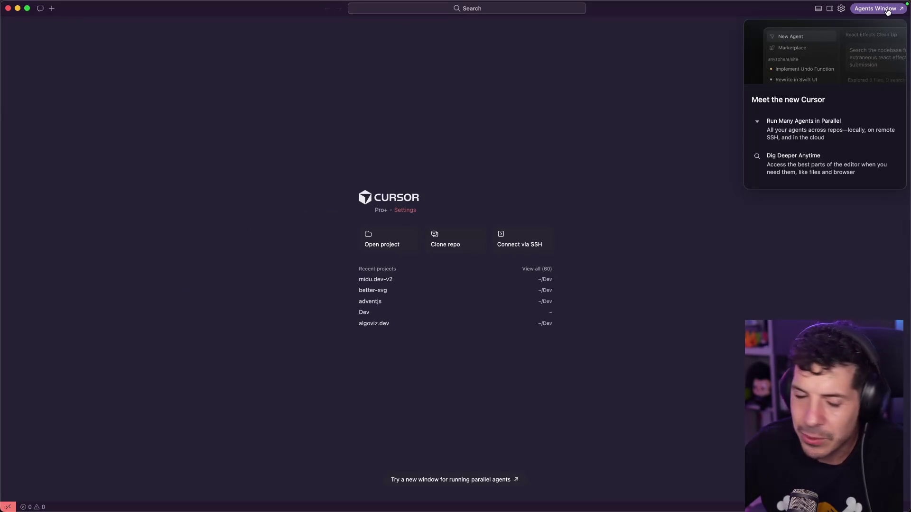
pyautogui.click(887, 9)
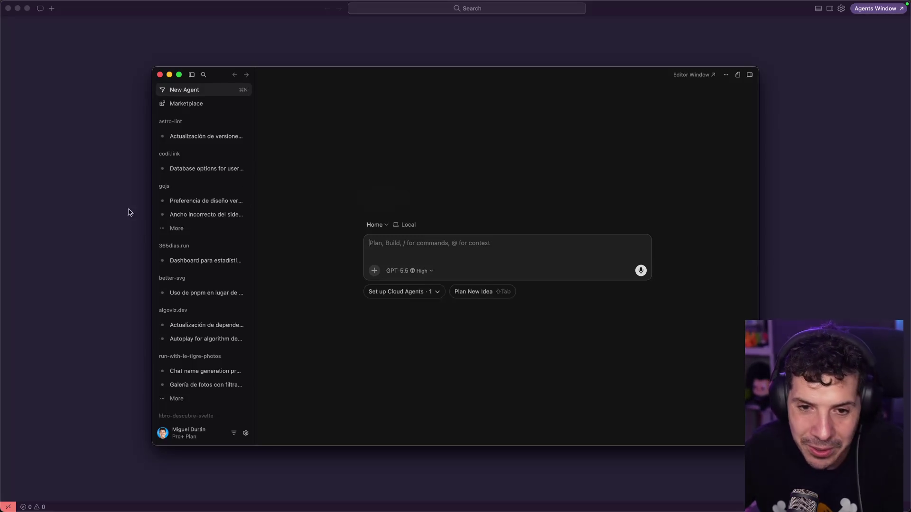
pyautogui.click(159, 75)
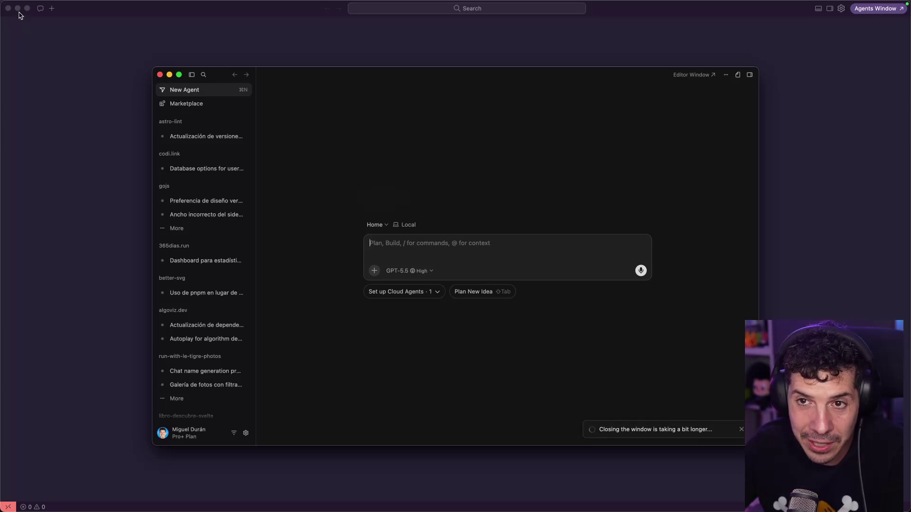
# Step: Search Spotlight for Antigravity to switch over to it
pyautogui.press('super+space')
pyautogui.write('curs')
pyautogui.press('BackSpace')
pyautogui.press('BackSpace')
pyautogui.press('BackSpace')
pyautogui.write('ant')
pyautogui.press('Escape')
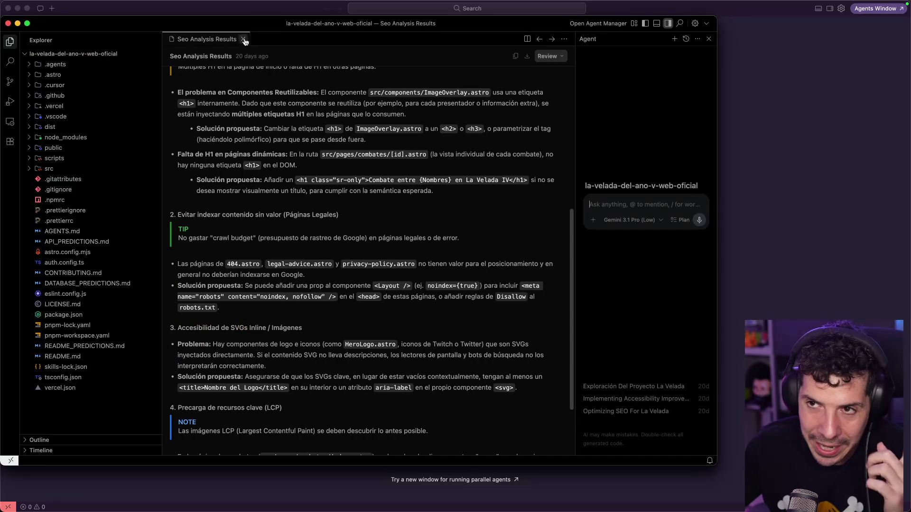
# Step: Maximize Antigravity, close the Seo Analysis Results document, and dismiss the Astro extension suggestion
pyautogui.doubleClick(249, 23)
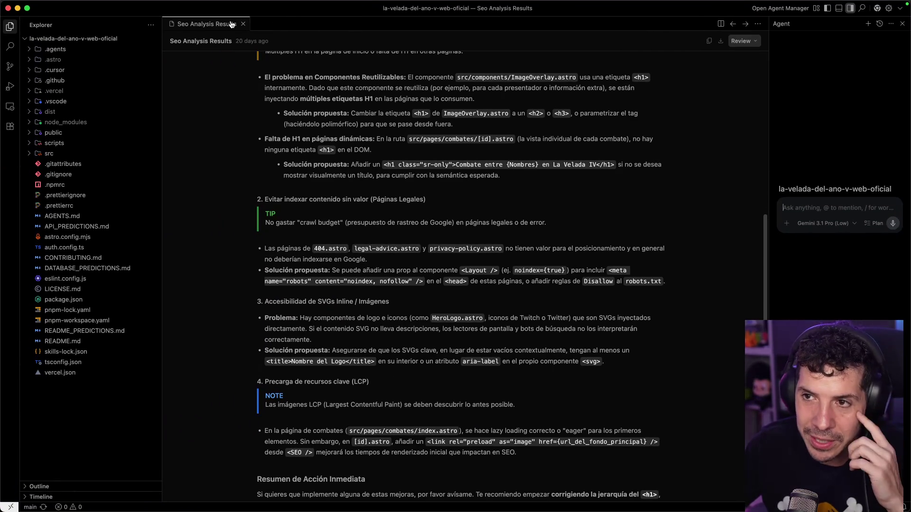
pyautogui.press('super+w')
pyautogui.click(766, 10)
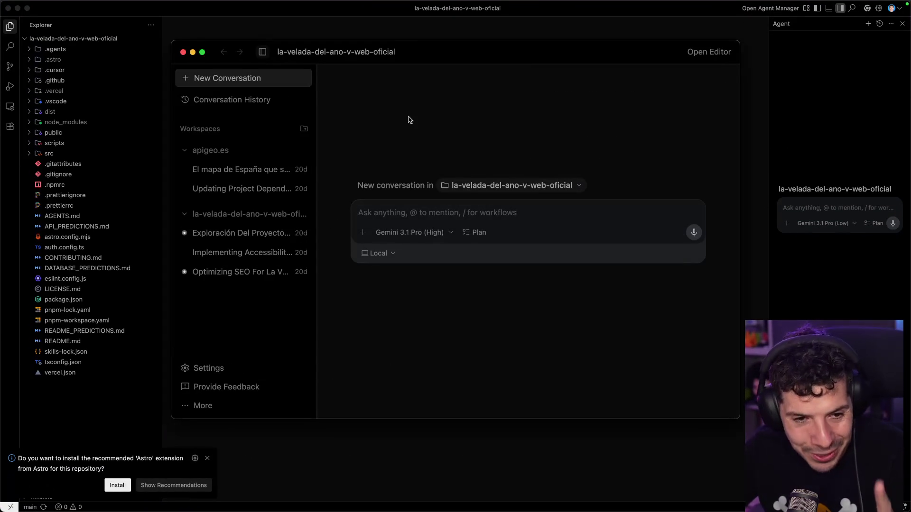
pyautogui.press('super+e')
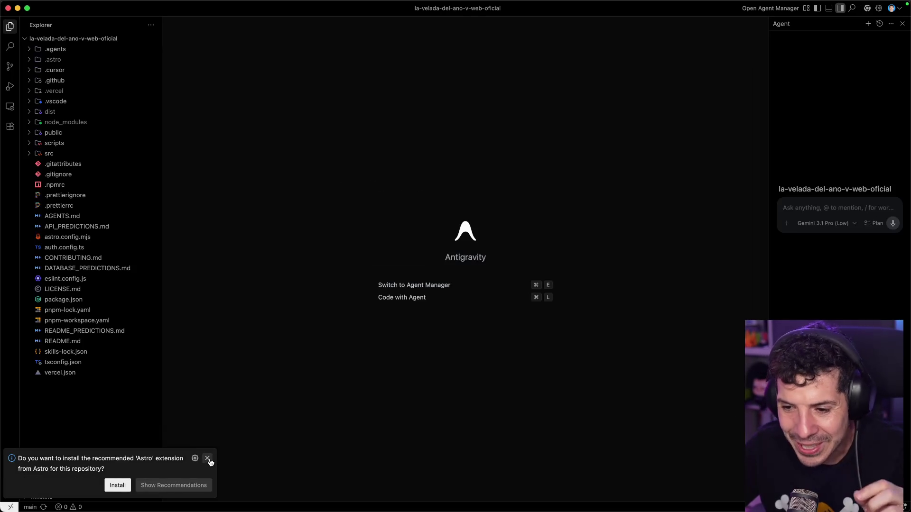
pyautogui.click(207, 458)
# Step: Browse the La Velada exploration and SEO conversations in Agent Manager, then close Antigravity's windows
pyautogui.click(768, 9)
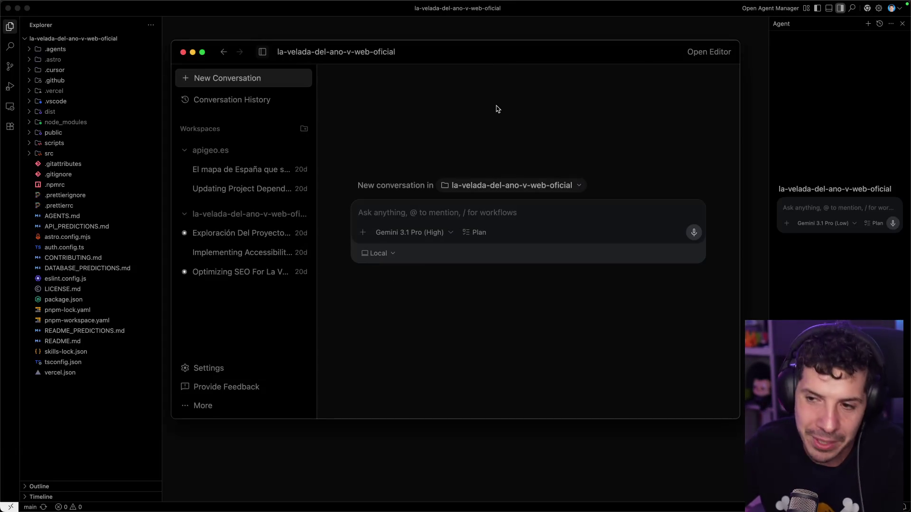
pyautogui.click(240, 234)
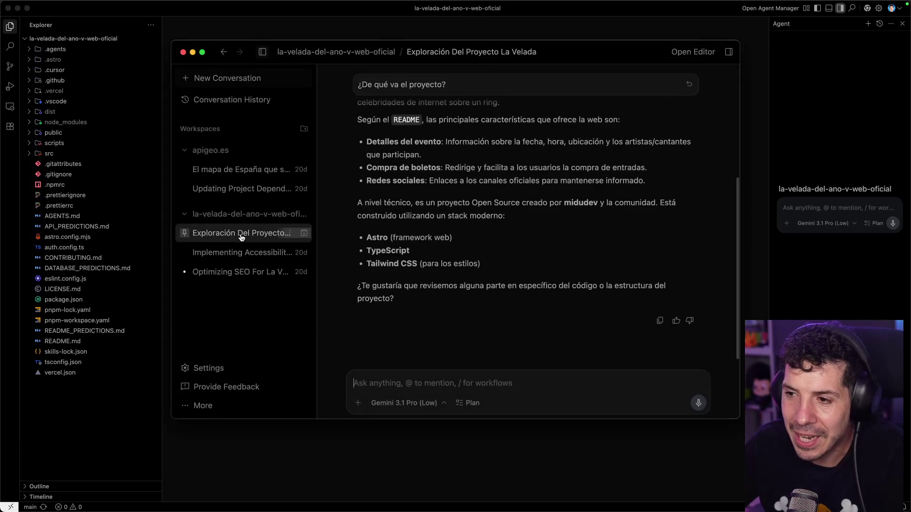
pyautogui.scroll(5, 446, 199)
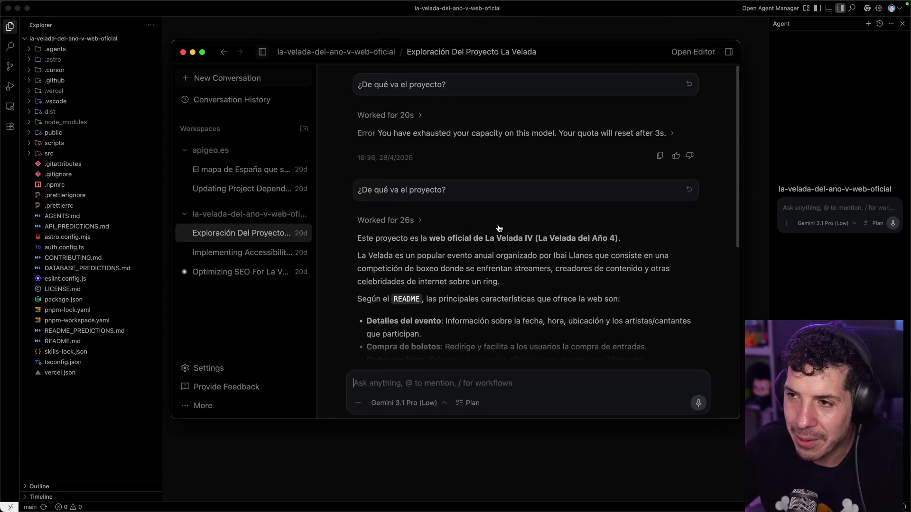
pyautogui.scroll(-10, 500, 229)
pyautogui.click(240, 272)
pyautogui.scroll(10, 493, 200)
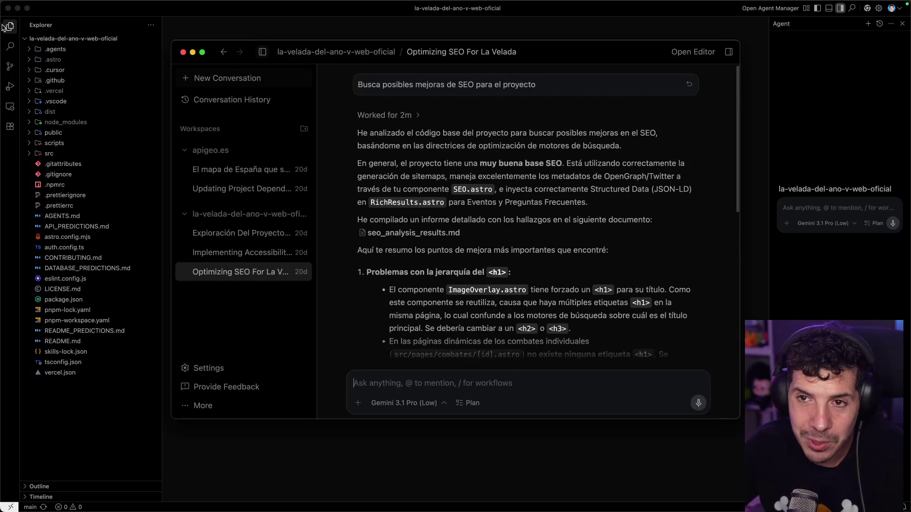
pyautogui.click(183, 52)
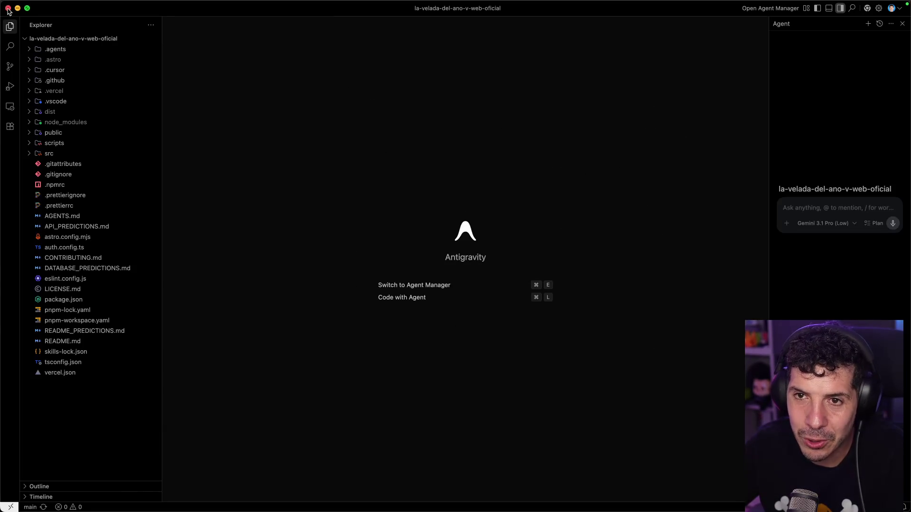
pyautogui.click(8, 10)
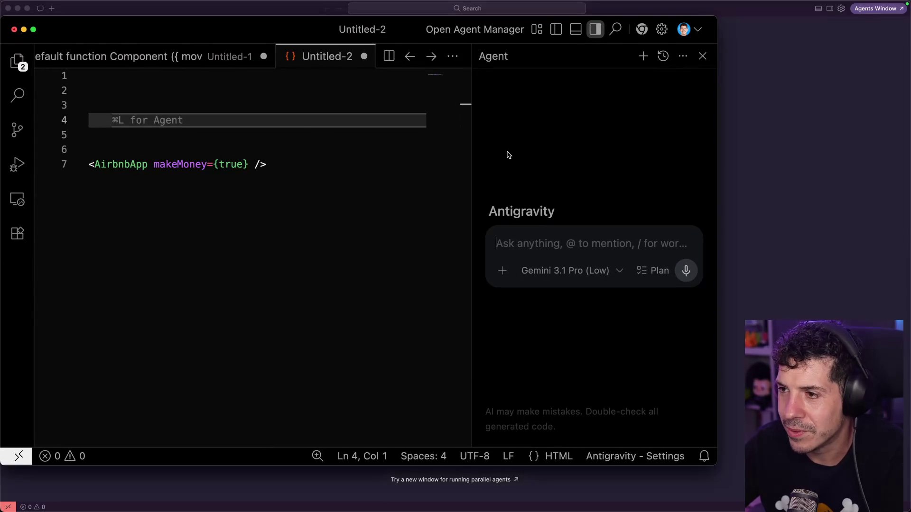
pyautogui.press('super+Tab')
pyautogui.press('super+Tab')
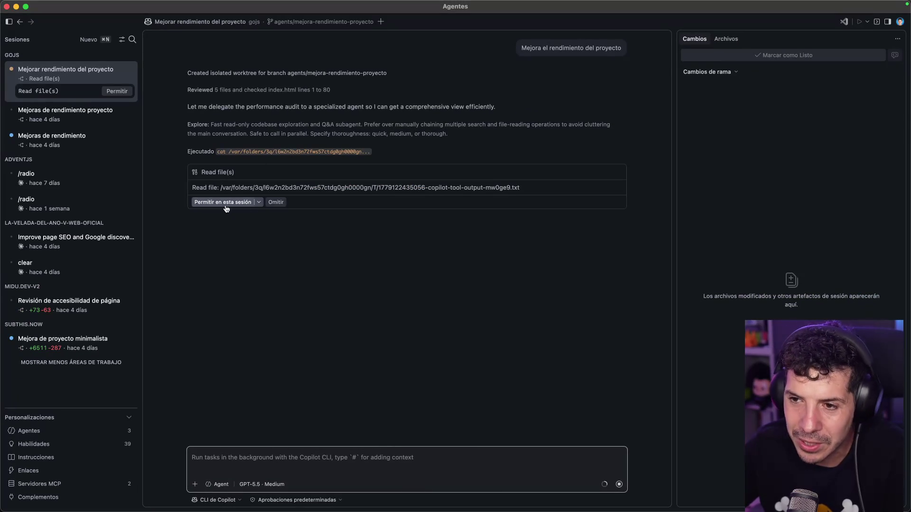
# Step: Allow the agent's file read for this session and always allow cp commands
pyautogui.click(258, 202)
pyautogui.click(283, 237)
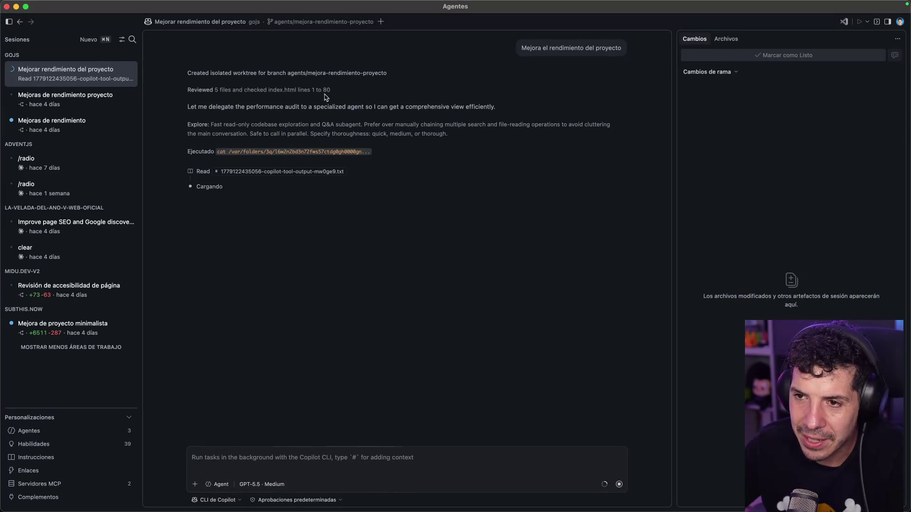
pyautogui.click(277, 90)
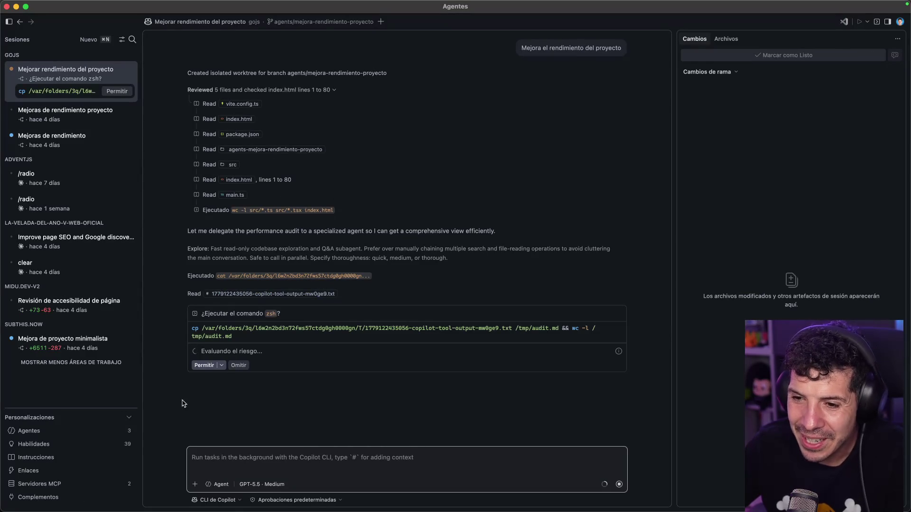
pyautogui.click(222, 365)
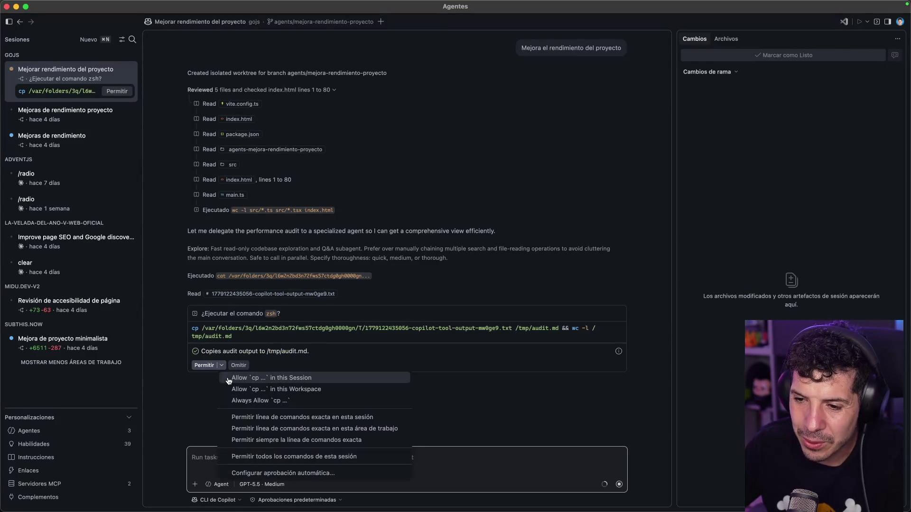
pyautogui.click(251, 407)
# Step: Enable Autopilot approvals with 'No volver a mostrar' checked, then return to Brave
pyautogui.click(285, 501)
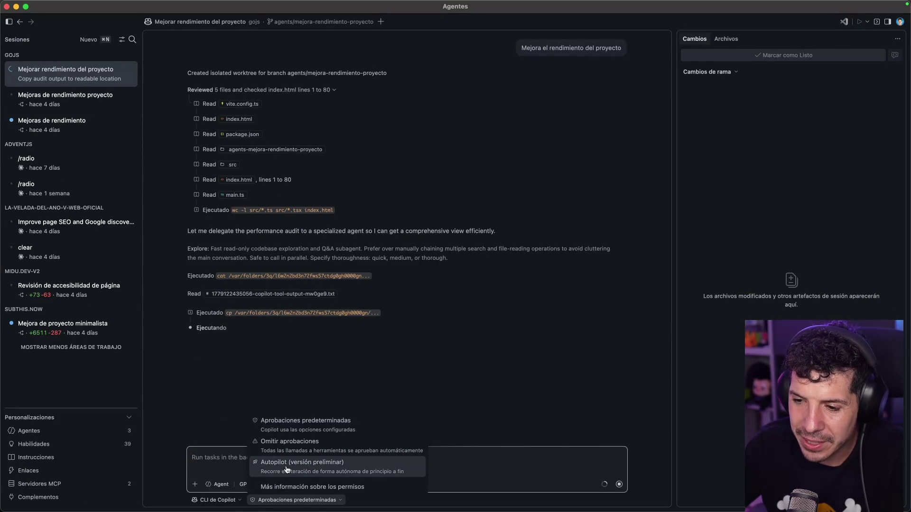
pyautogui.click(285, 461)
pyautogui.click(418, 317)
pyautogui.click(552, 338)
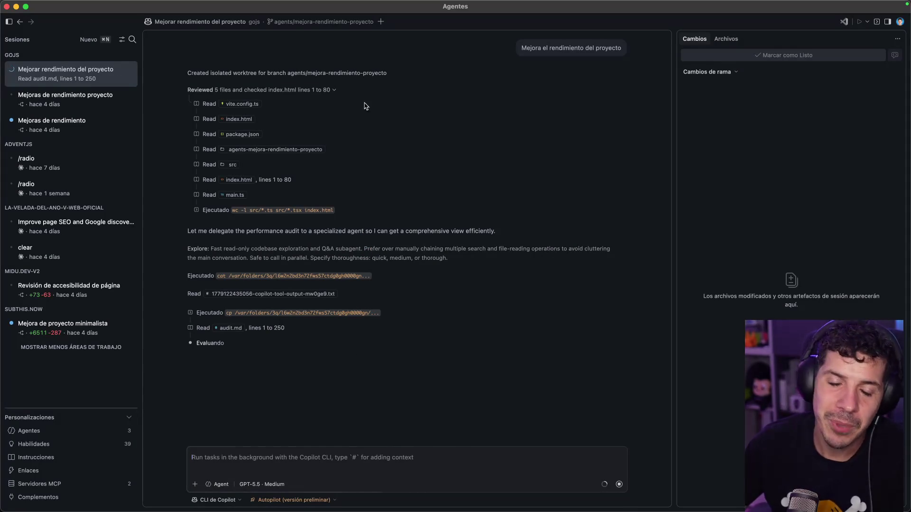
pyautogui.click(362, 431)
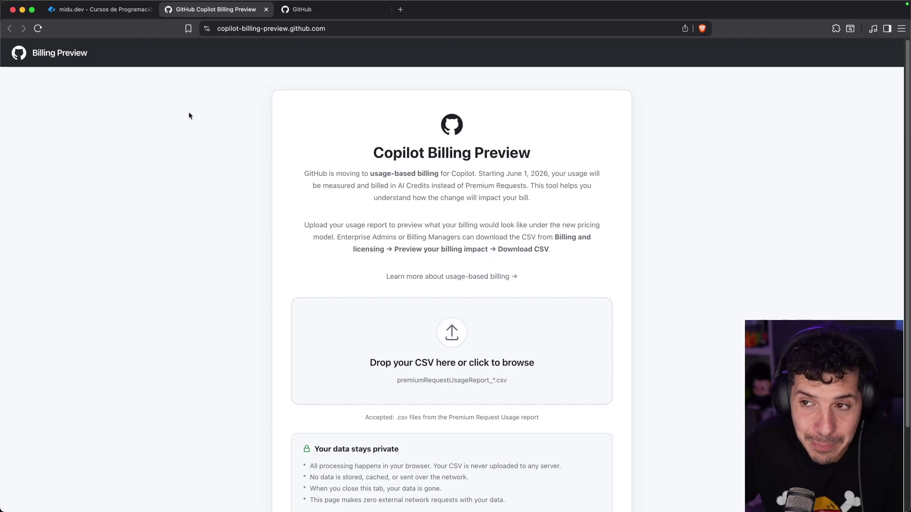
# Step: Search 'github copilot pricing' in a new tab and open the Plans & pricing result
pyautogui.press('super+t')
pyautogui.write('githbu cop')
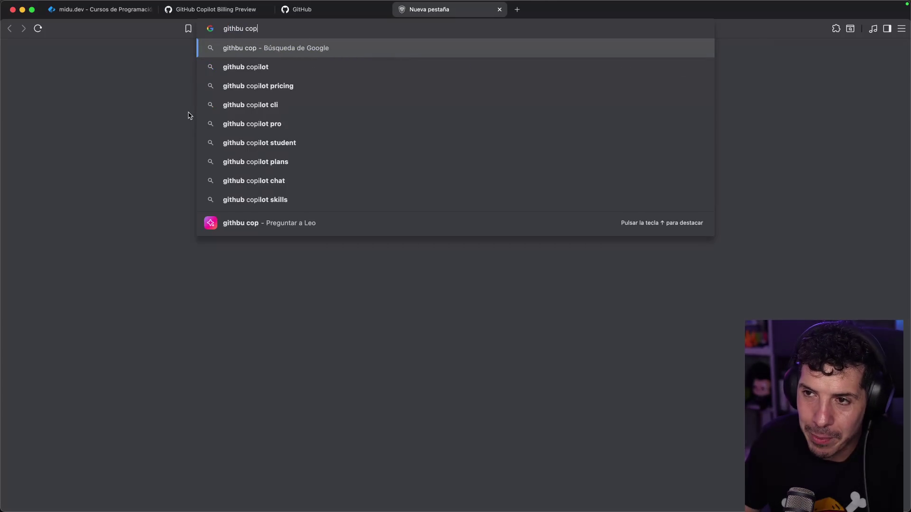
pyautogui.press('BackSpace')
pyautogui.press('BackSpace')
pyautogui.write('ub copilot pricing')
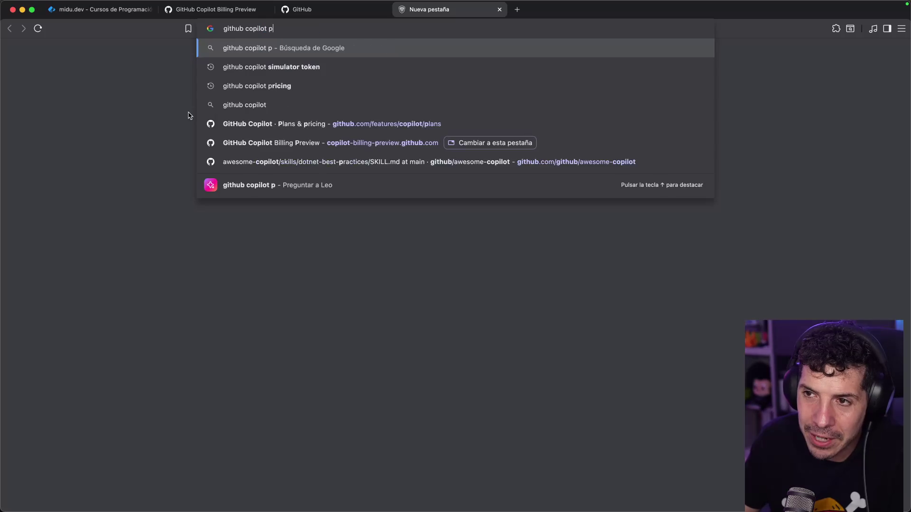
pyautogui.press('Return')
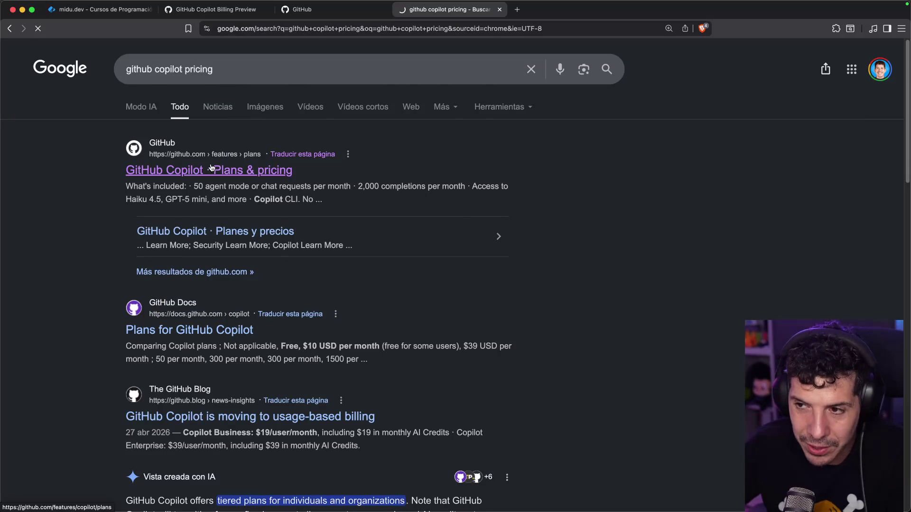
pyautogui.click(211, 167)
# Step: Compare the Free ($0), Pro ($10) and Pro+ ($39) plan cards, then return to Billing Preview
pyautogui.scroll(-3, 215, 181)
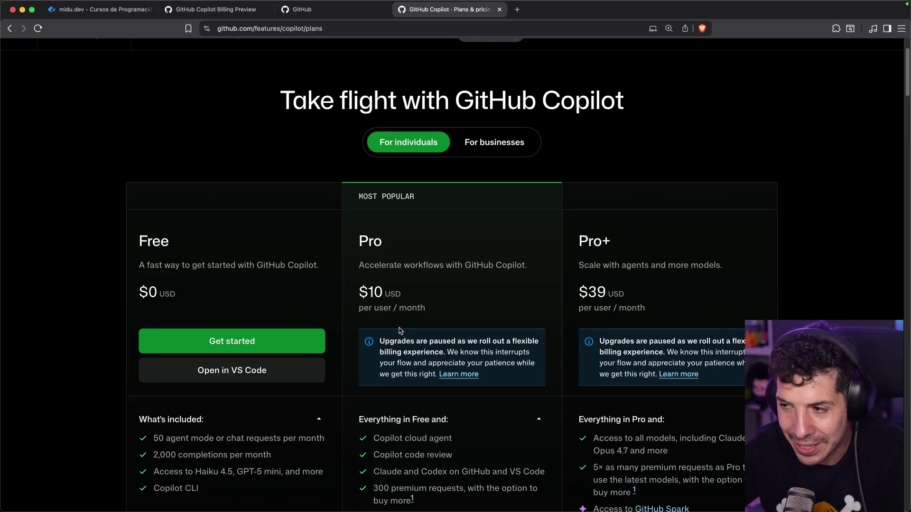
pyautogui.scroll(2, 438, 294)
pyautogui.scroll(-9, 518, 197)
pyautogui.scroll(7, 494, 175)
pyautogui.scroll(4, 495, 165)
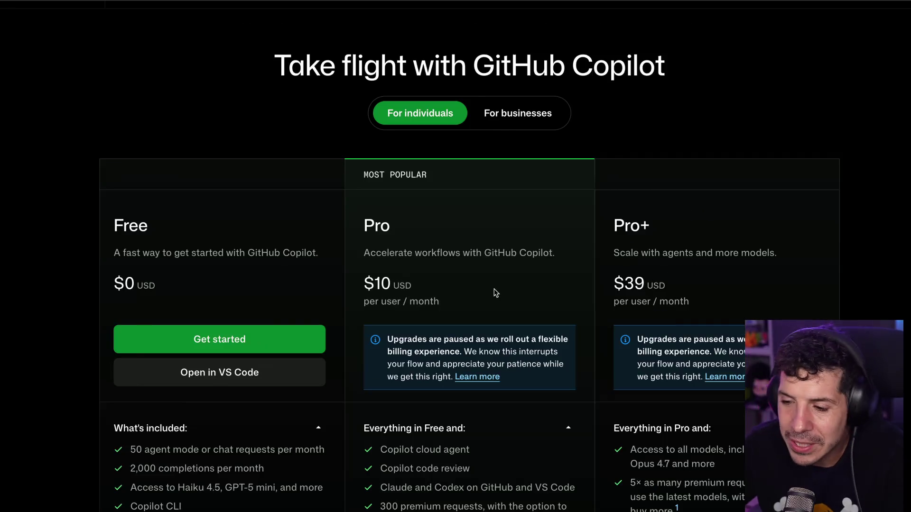
pyautogui.scroll(-4, 459, 300)
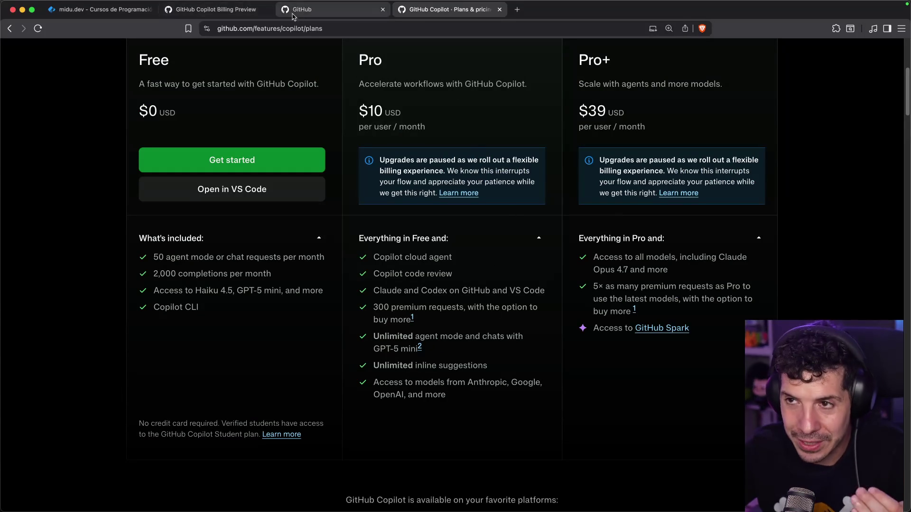
pyautogui.click(240, 10)
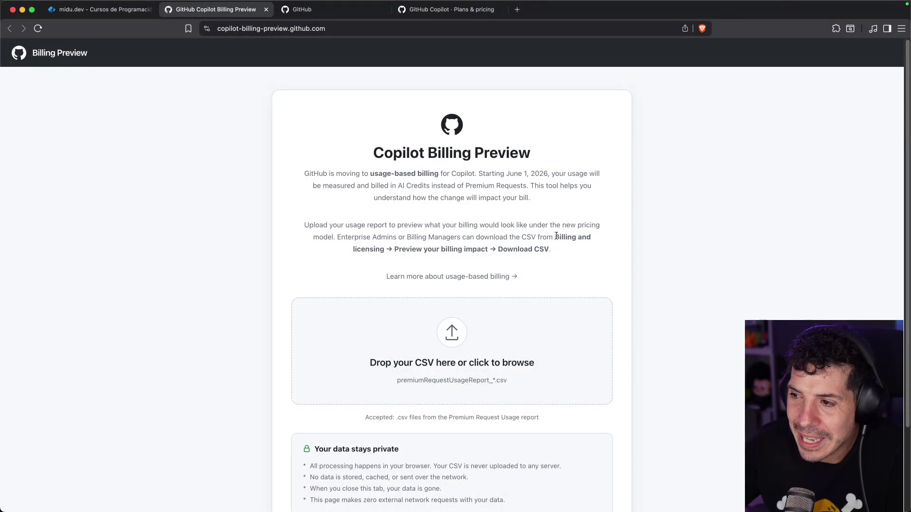
# Step: Highlight the 'Billing and licensing' CSV download path, then switch to the GitHub dashboard tab
pyautogui.moveTo(577, 233); pyautogui.dragTo(379, 249)
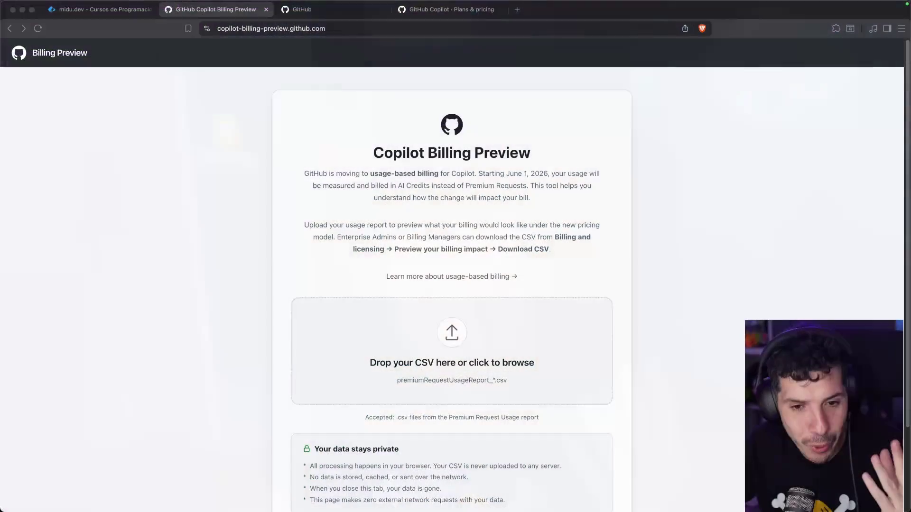
pyautogui.click(326, 14)
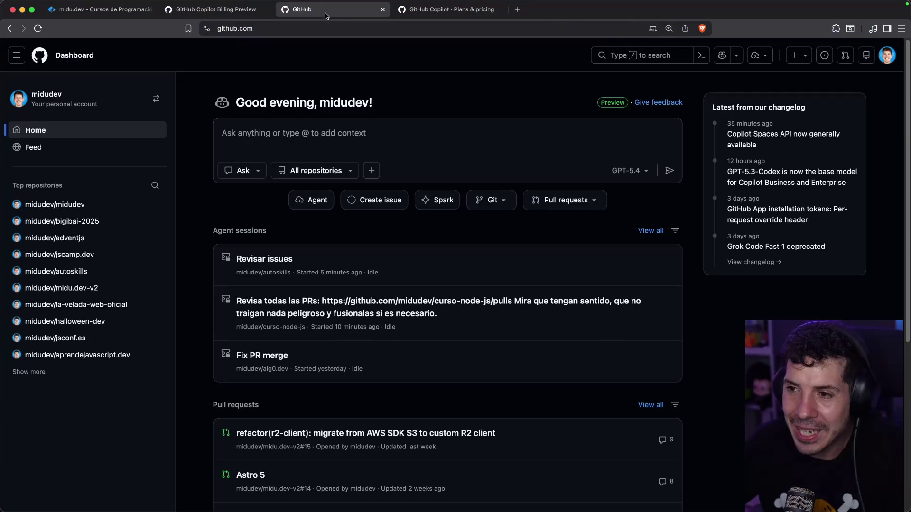
# Step: Open the account's Billing and licensing overview via the avatar menu's Settings
pyautogui.click(889, 57)
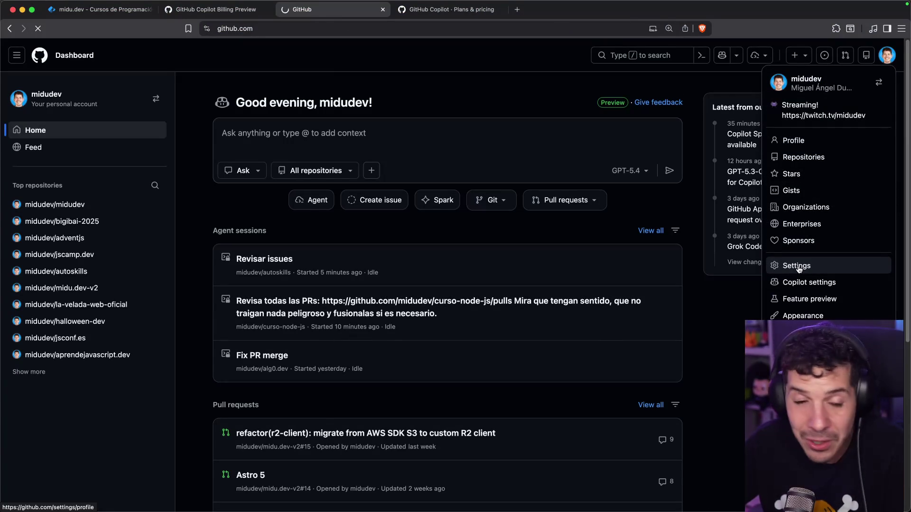
pyautogui.click(799, 268)
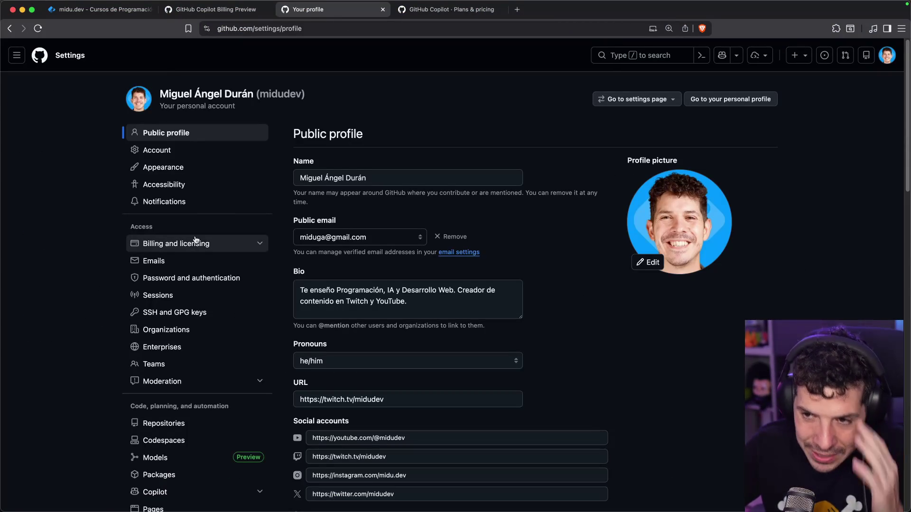
pyautogui.click(198, 245)
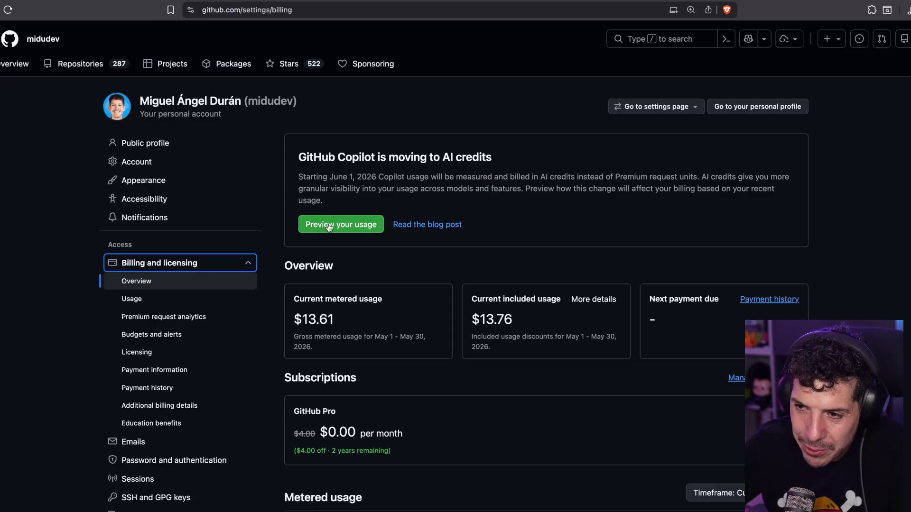
# Step: View the AI credit usage preview, close it, and return to the Copilot Billing Preview tab
pyautogui.click(342, 232)
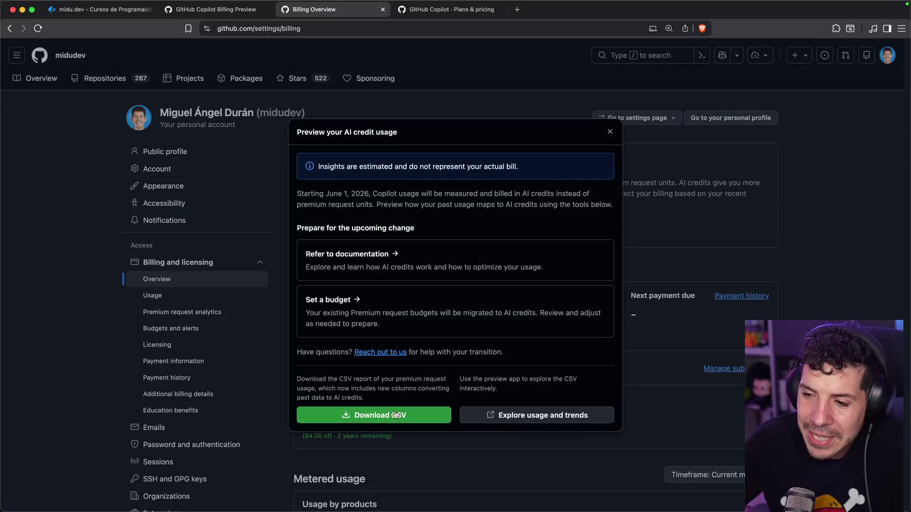
pyautogui.press('ctrl+super+space')
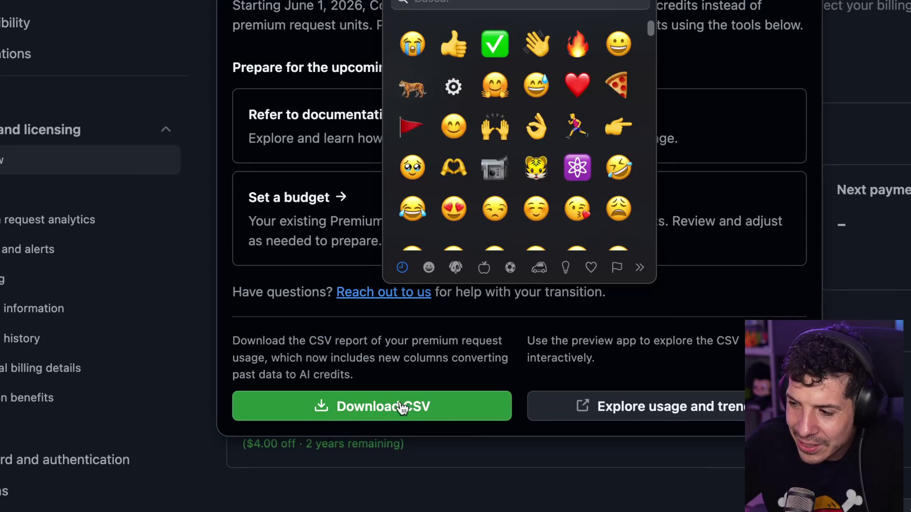
pyautogui.press('Escape')
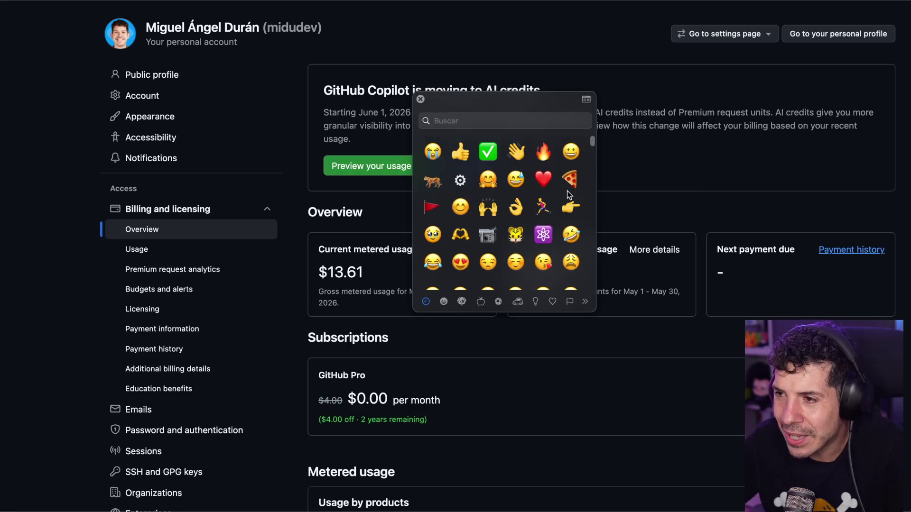
pyautogui.press('Escape')
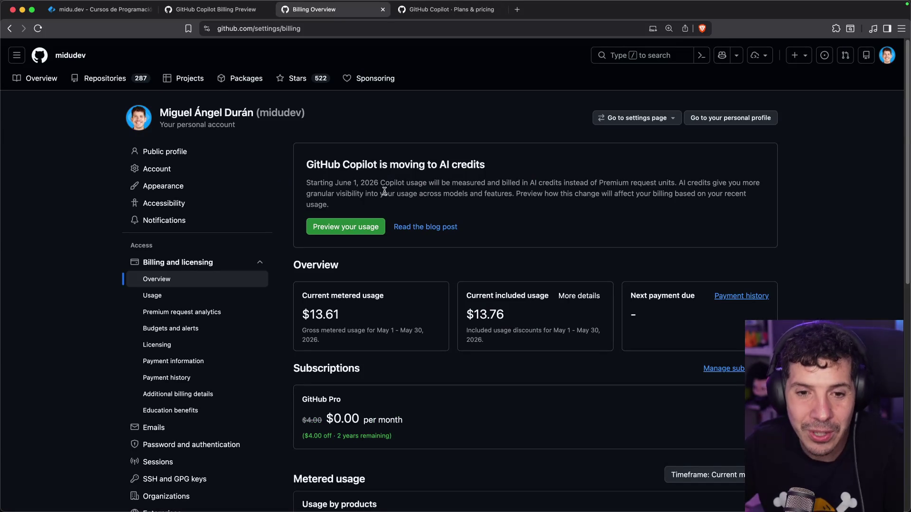
pyautogui.click(451, 9)
pyautogui.click(221, 11)
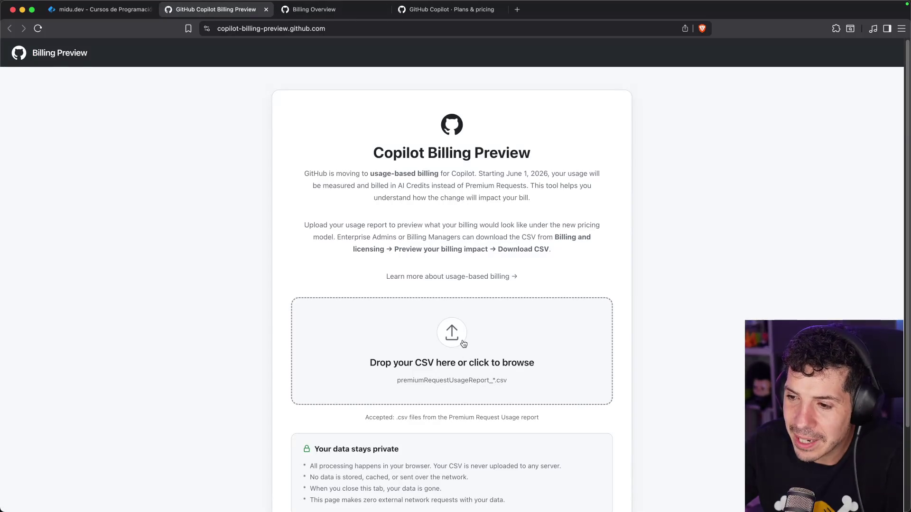
# Step: Upload the usage report CSV and review the $39,00 current versus $119,42 usage-based estimate
pyautogui.click(464, 343)
pyautogui.doubleClick(408, 213)
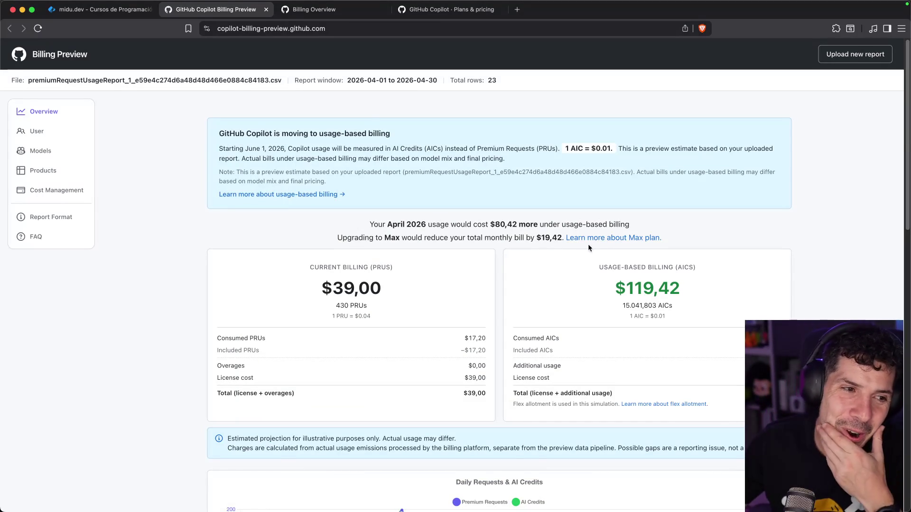
pyautogui.scroll(-3, 370, 274)
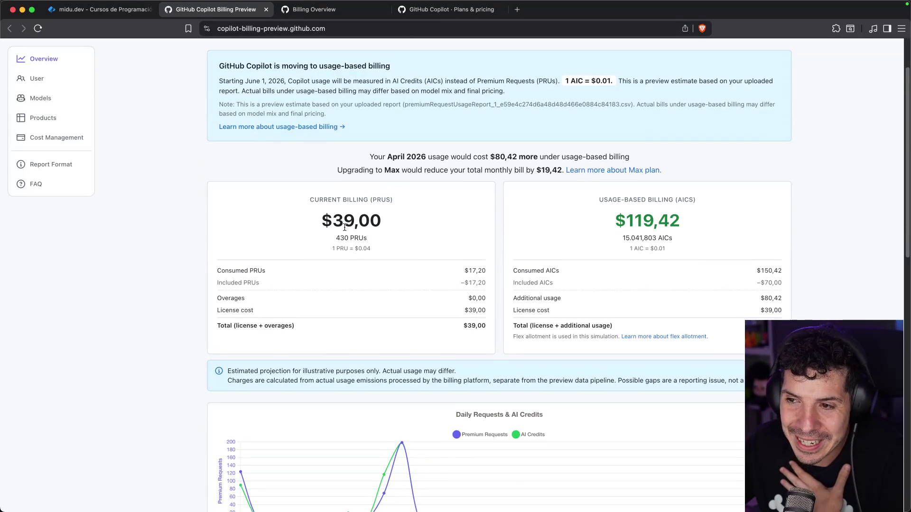
pyautogui.scroll(-1, 345, 227)
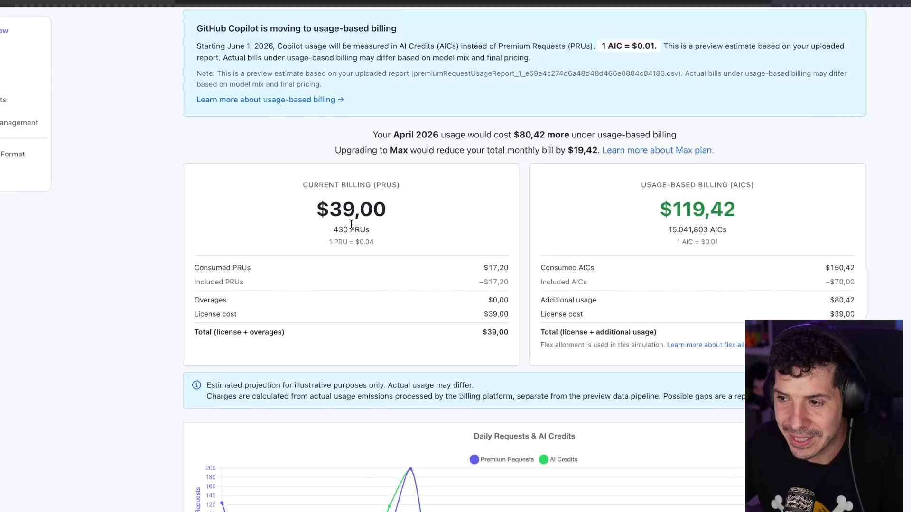
pyautogui.moveTo(307, 211); pyautogui.dragTo(400, 204)
pyautogui.click(401, 204)
pyautogui.scroll(-5, 429, 236)
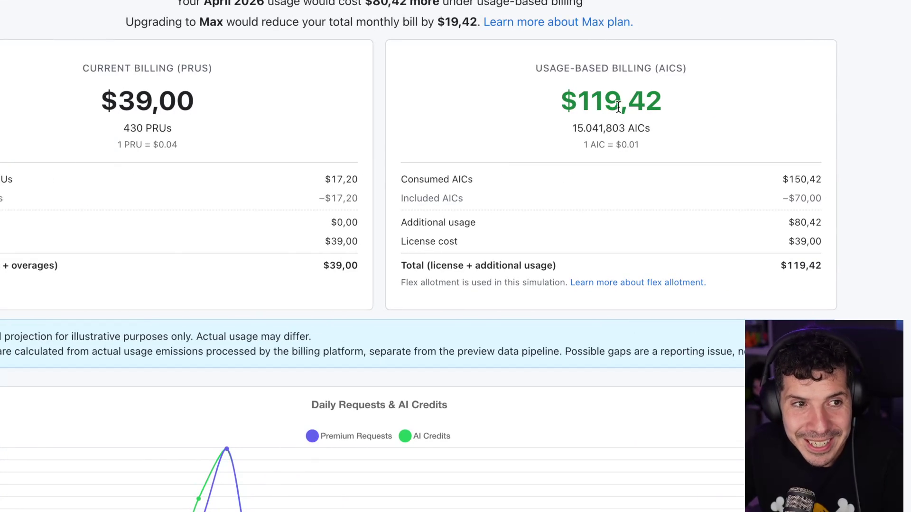
pyautogui.moveTo(577, 97); pyautogui.dragTo(616, 95)
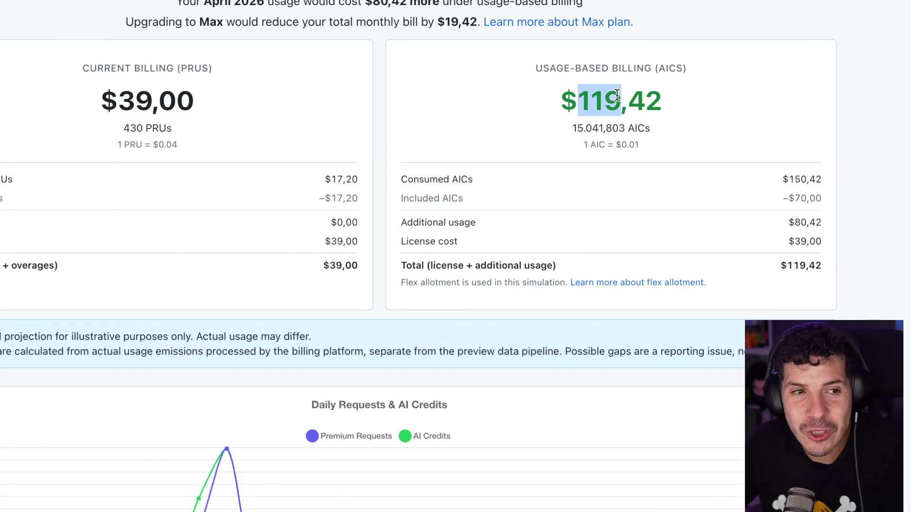
pyautogui.click(618, 94)
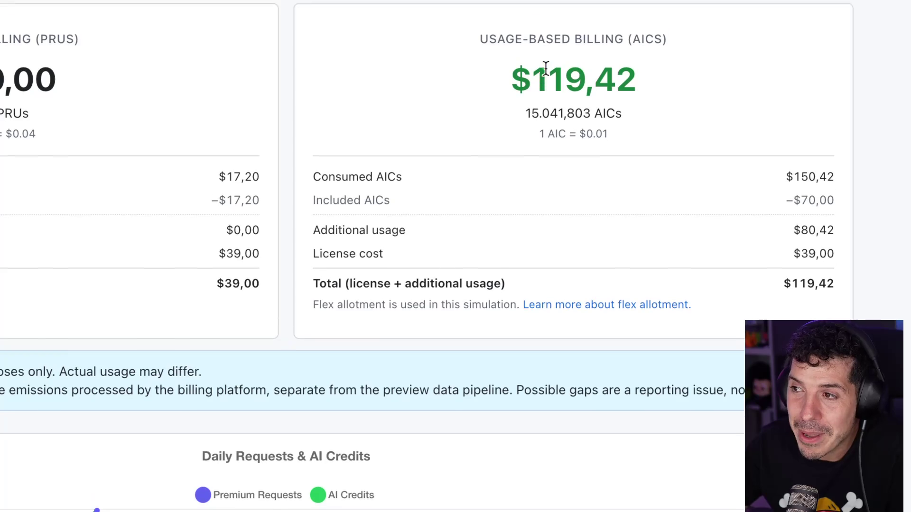
pyautogui.moveTo(520, 92); pyautogui.dragTo(619, 95)
pyautogui.click(612, 95)
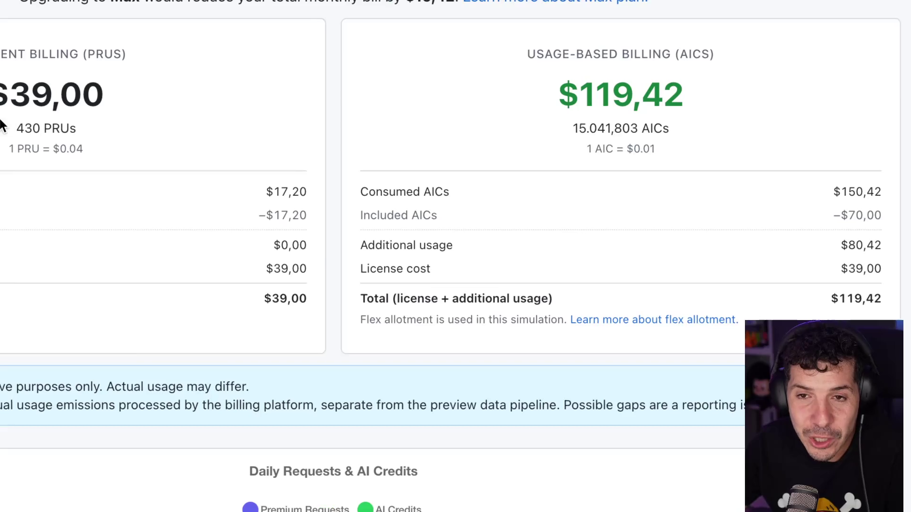
pyautogui.moveTo(439, 94); pyautogui.dragTo(498, 95)
pyautogui.click(493, 95)
pyautogui.moveTo(262, 192); pyautogui.dragTo(324, 194)
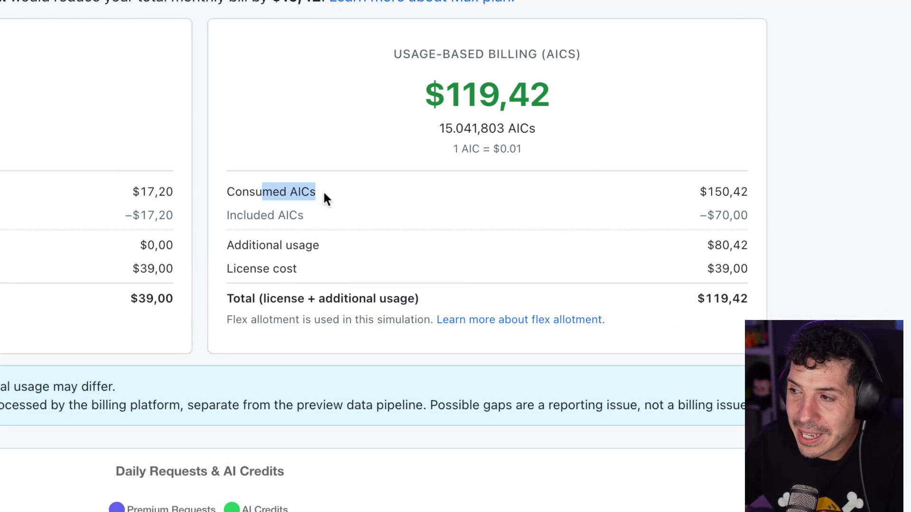
pyautogui.click(727, 188)
pyautogui.moveTo(273, 215); pyautogui.dragTo(296, 215)
pyautogui.click(295, 216)
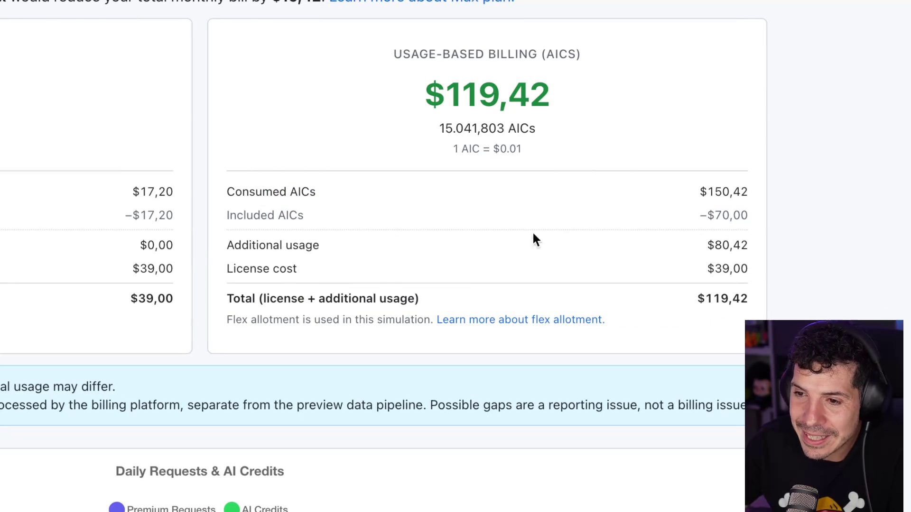
pyautogui.moveTo(240, 245); pyautogui.dragTo(305, 244)
pyautogui.click(569, 241)
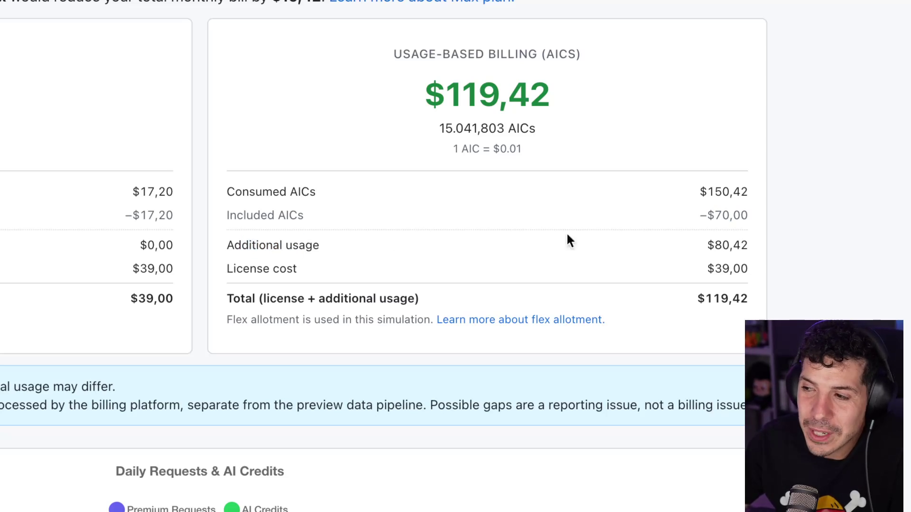
pyautogui.moveTo(707, 244); pyautogui.dragTo(745, 245)
pyautogui.click(249, 278)
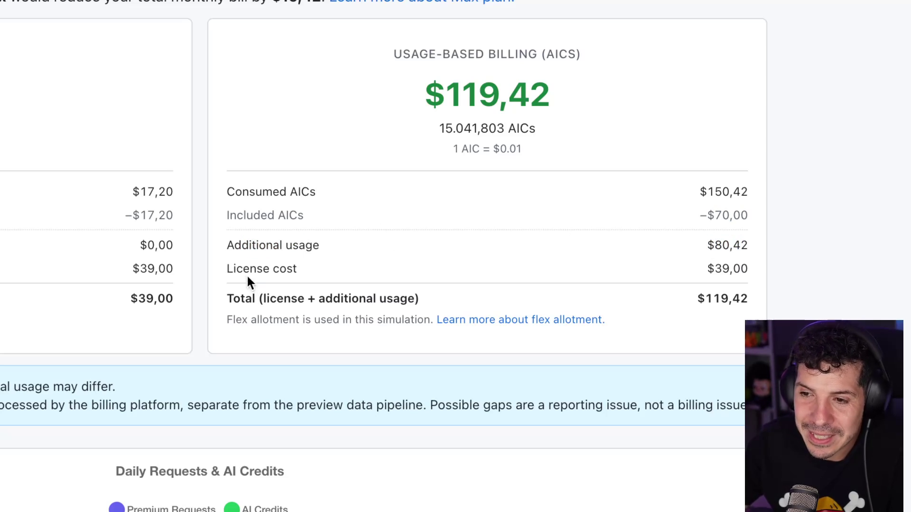
pyautogui.moveTo(694, 295); pyautogui.dragTo(745, 297)
pyautogui.click(744, 297)
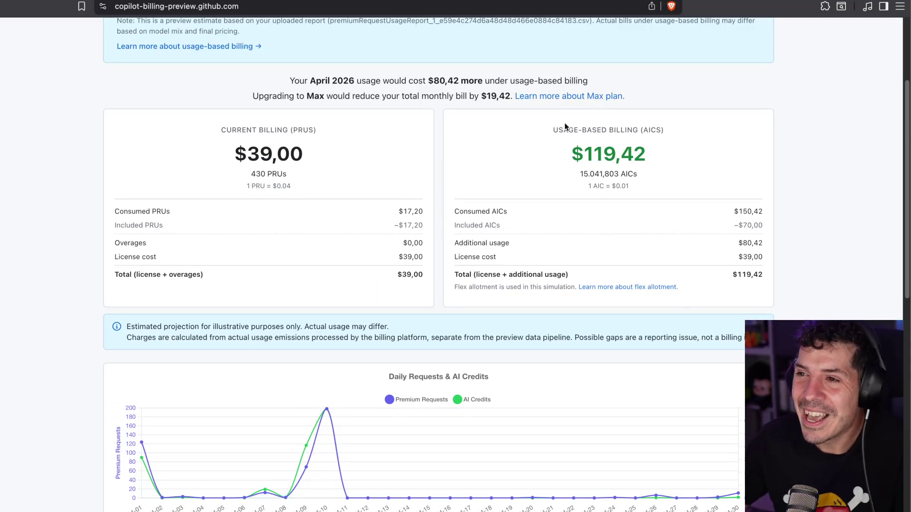
pyautogui.moveTo(313, 94); pyautogui.dragTo(321, 94)
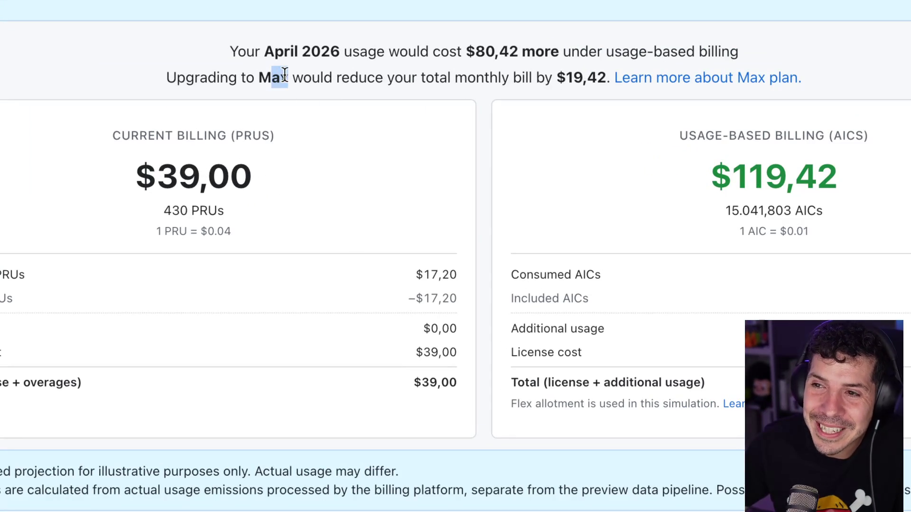
pyautogui.click(294, 75)
pyautogui.moveTo(411, 77); pyautogui.dragTo(516, 76)
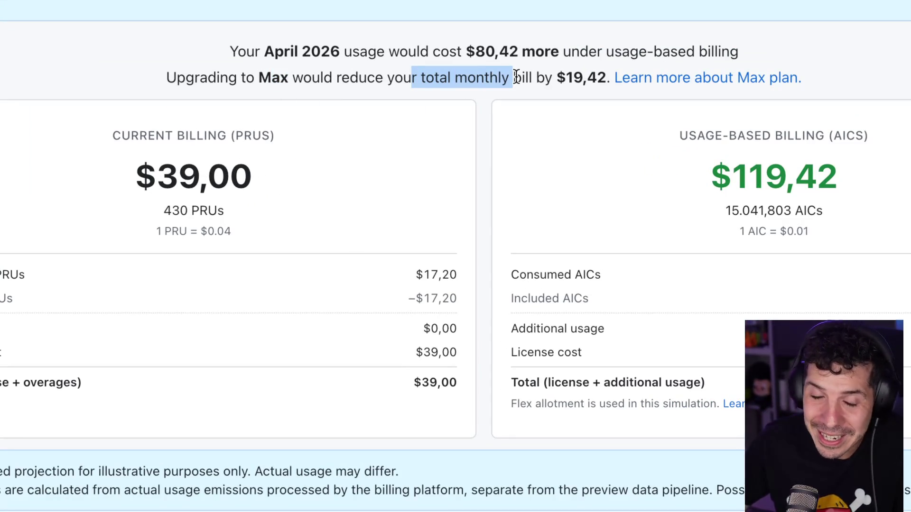
pyautogui.moveTo(573, 77); pyautogui.dragTo(589, 84)
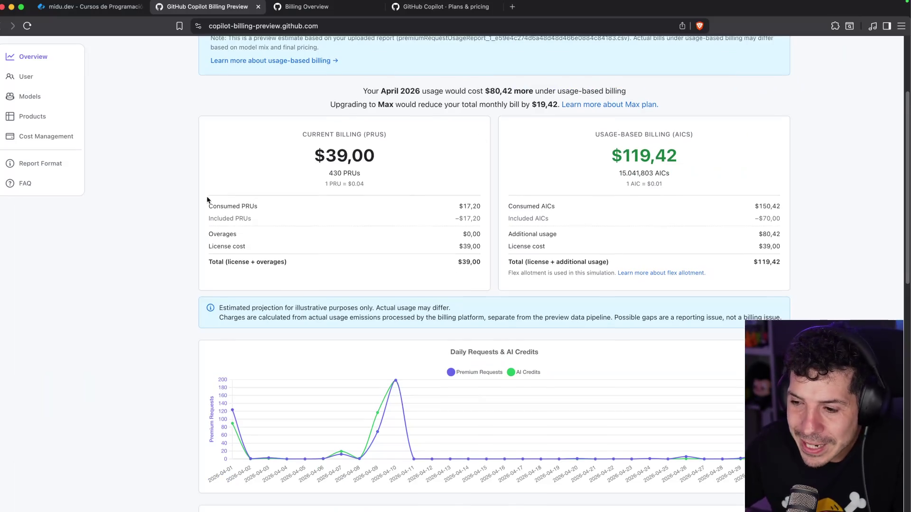
pyautogui.scroll(-5, 207, 200)
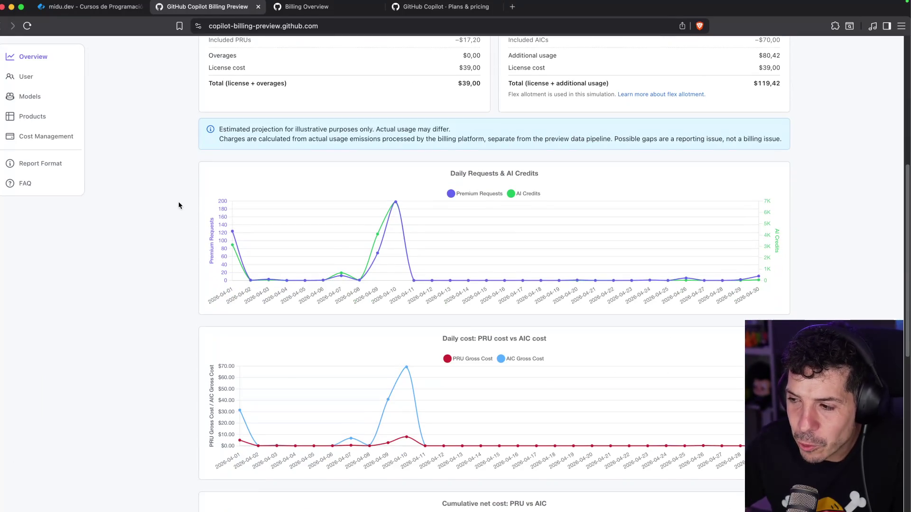
pyautogui.scroll(-1, 223, 220)
pyautogui.moveTo(367, 253)
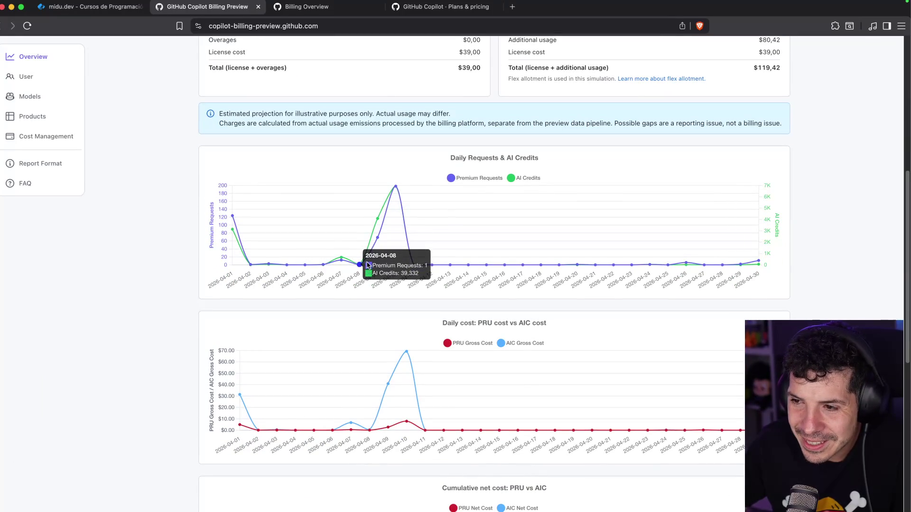
pyautogui.moveTo(393, 189)
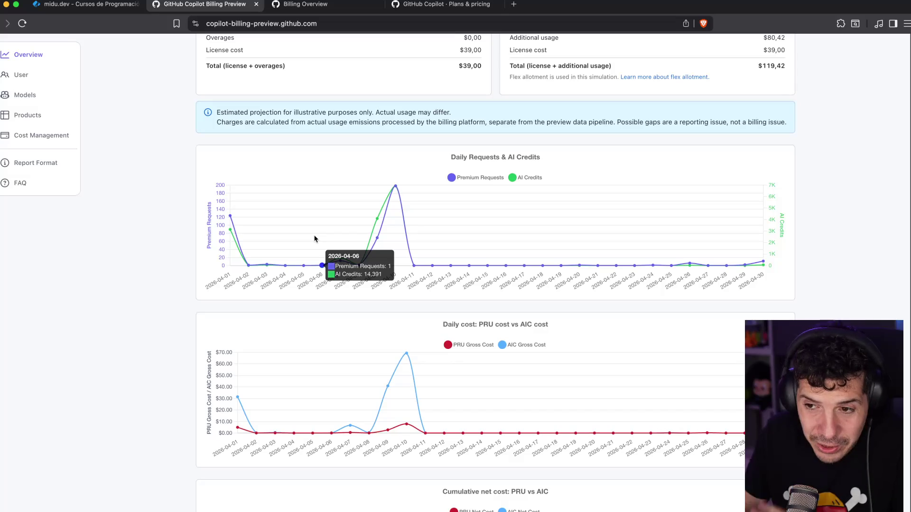
pyautogui.moveTo(232, 216)
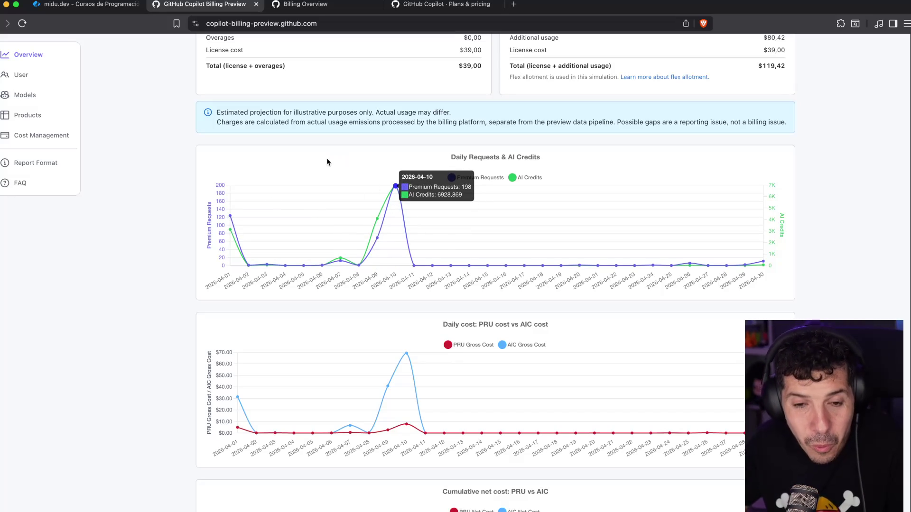
pyautogui.scroll(-3, 327, 220)
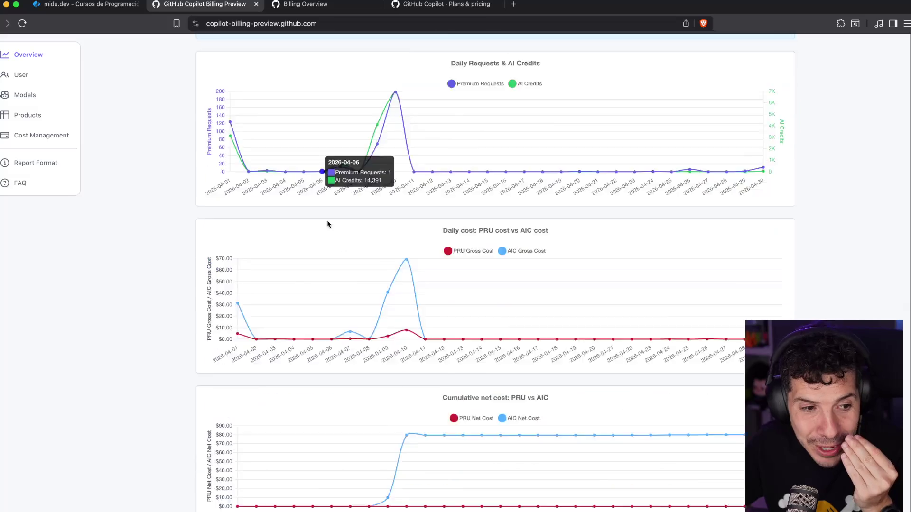
pyautogui.scroll(10, 361, 270)
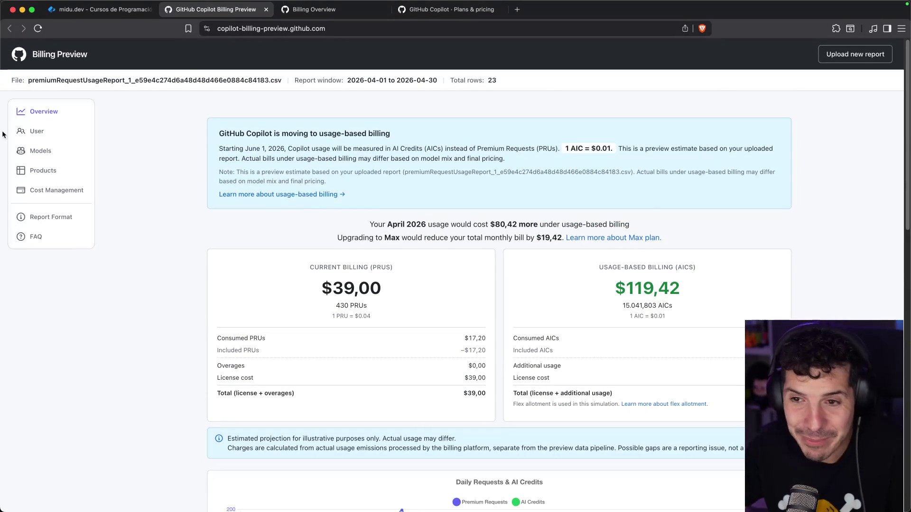
# Step: Browse the User and Models breakdowns, then open Products showing Copilot $80,06 and Cloud Agent $0,36
pyautogui.click(36, 131)
pyautogui.scroll(-10, 192, 202)
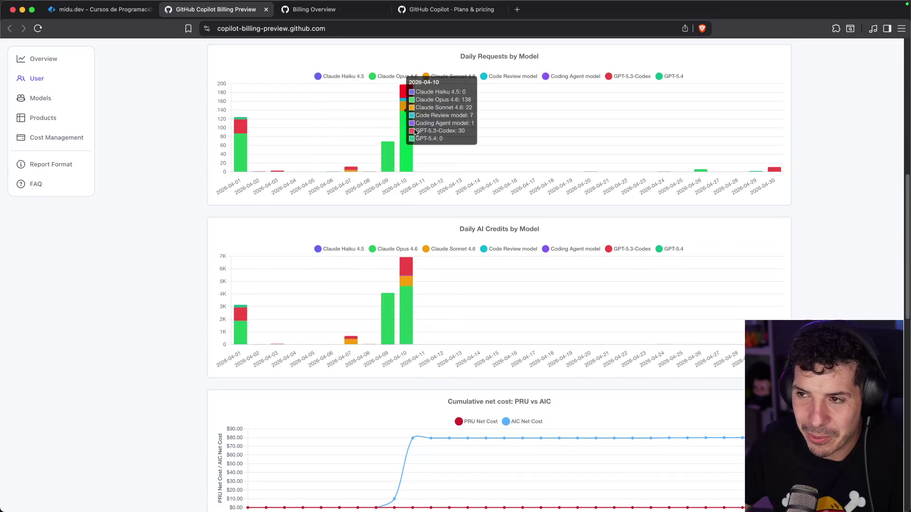
pyautogui.scroll(2, 418, 208)
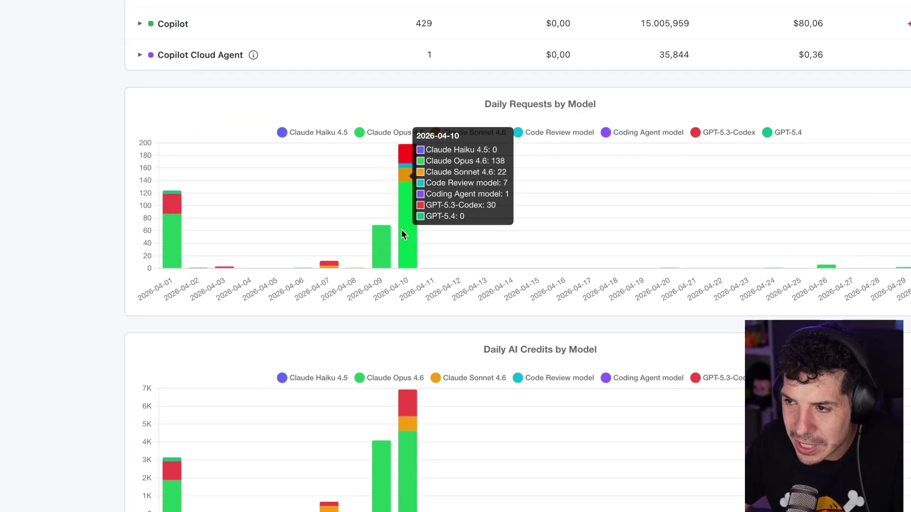
pyautogui.moveTo(401, 351)
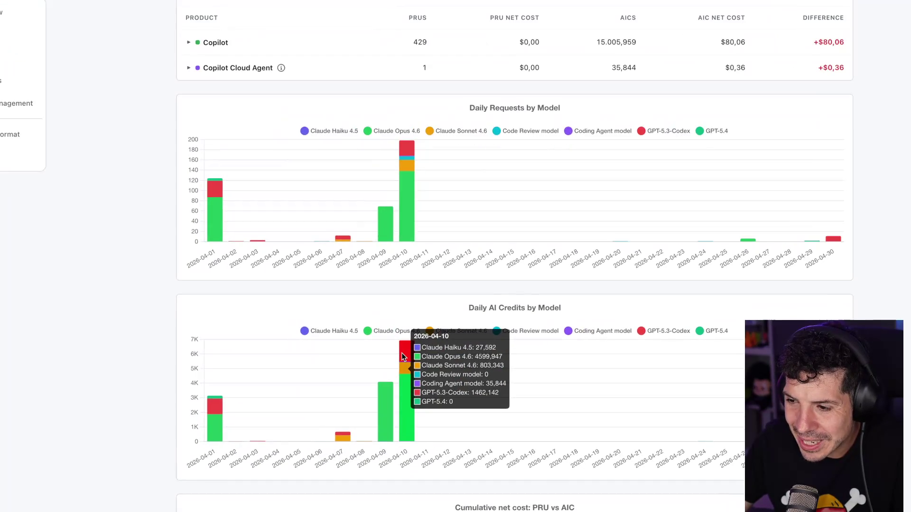
pyautogui.scroll(-1, 402, 356)
pyautogui.scroll(-5, 403, 352)
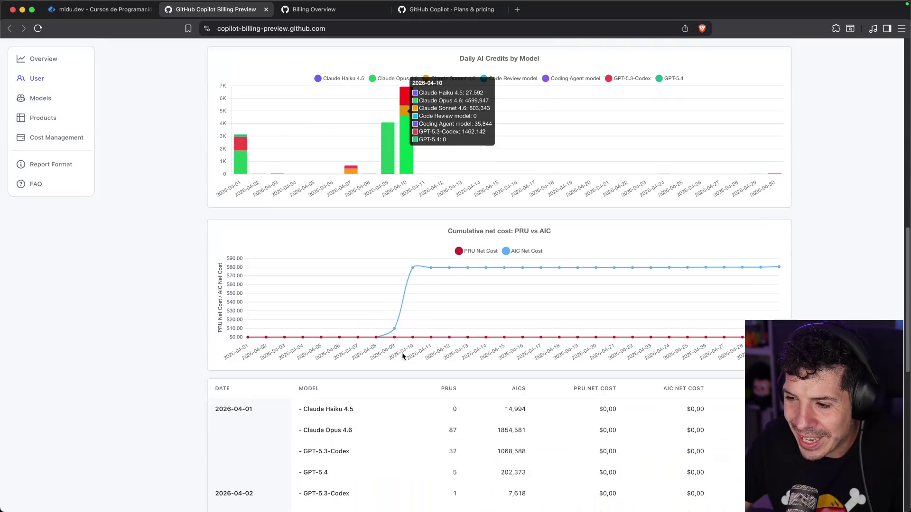
pyautogui.scroll(-4, 402, 352)
pyautogui.scroll(10, 127, 158)
pyautogui.click(40, 97)
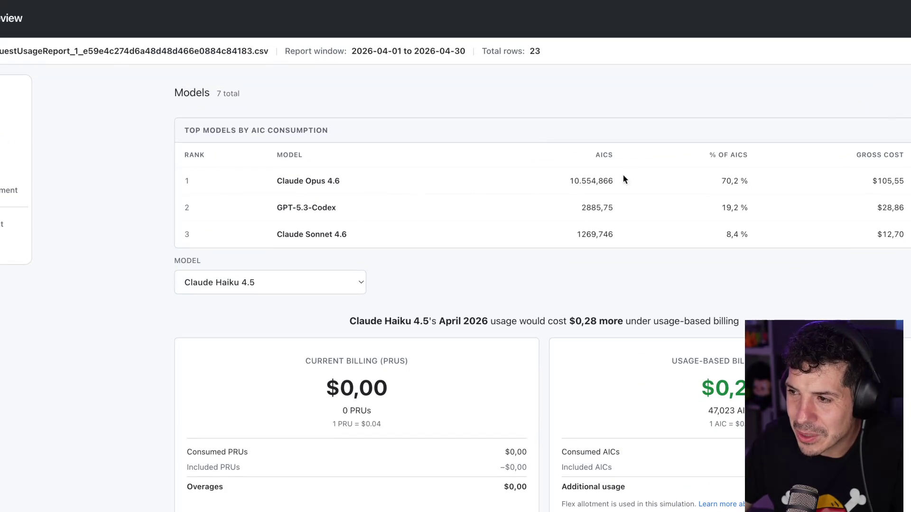
pyautogui.click(70, 174)
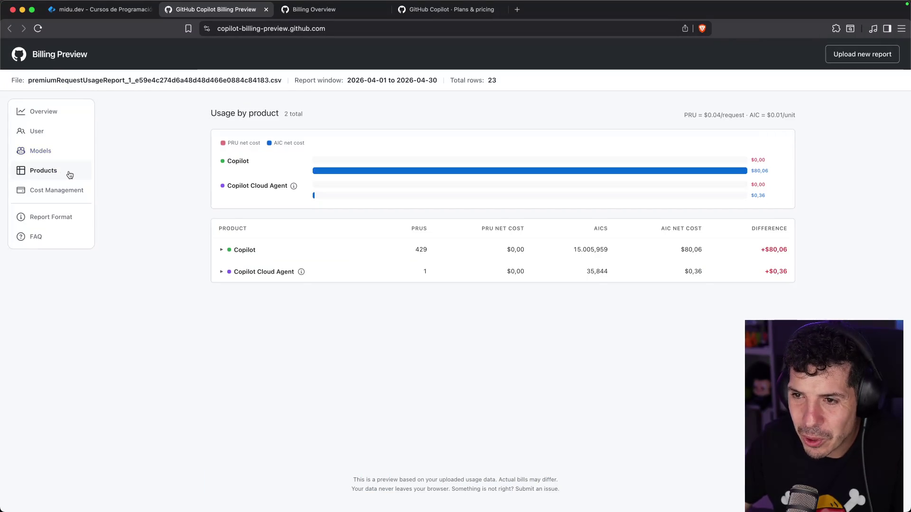
# Step: Expand the Copilot product row into per-model rows and review the Cost Management budget view
pyautogui.doubleClick(236, 162)
pyautogui.click(152, 189)
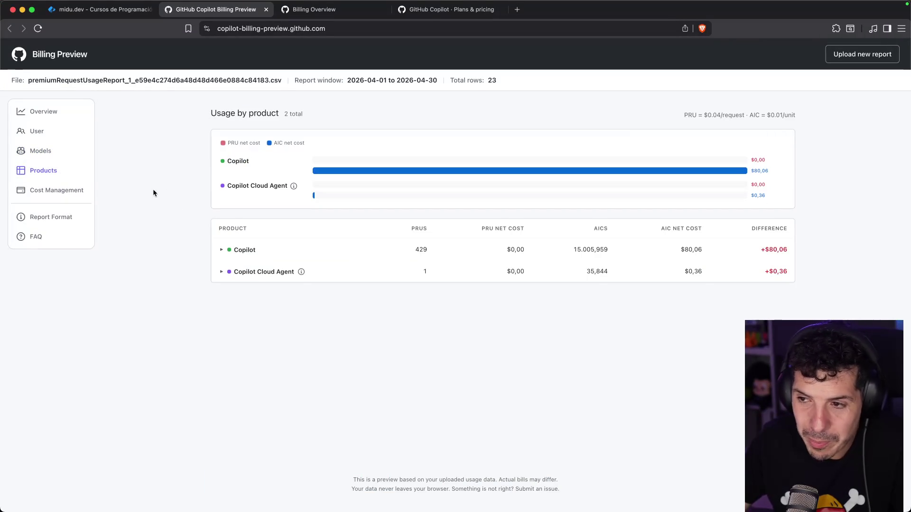
pyautogui.click(234, 244)
pyautogui.click(60, 188)
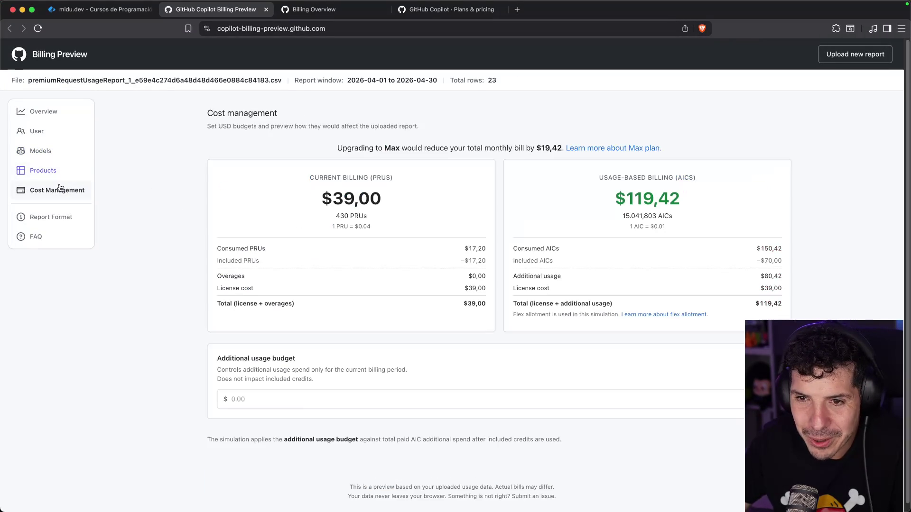
pyautogui.scroll(-1, 197, 175)
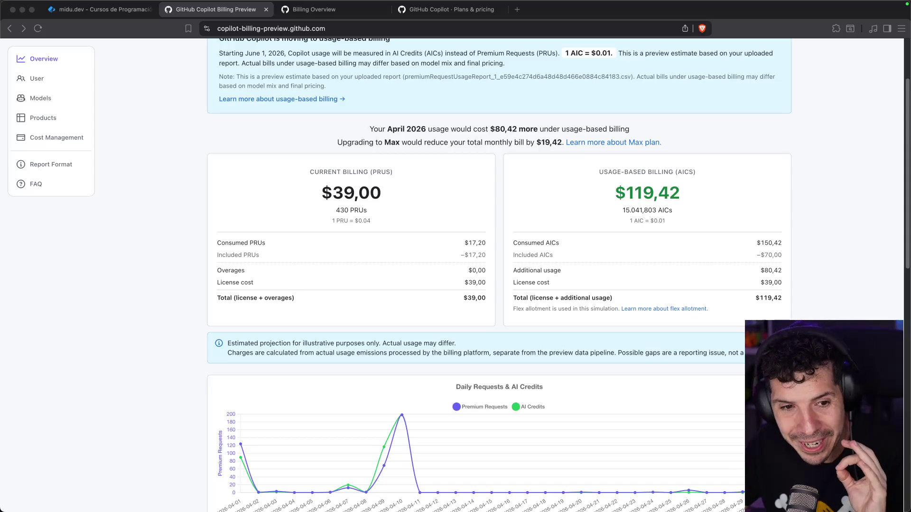
# Step: Scroll the Overview to the top and reopen the r/GithubCopilot post showing a $5,851.77 estimate
pyautogui.click(170, 237)
pyautogui.press('super+Tab')
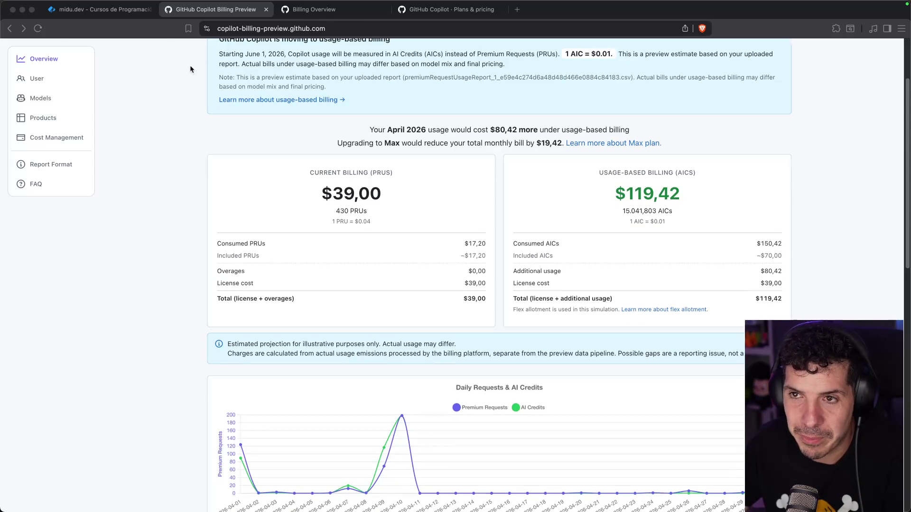
pyautogui.scroll(3, 190, 64)
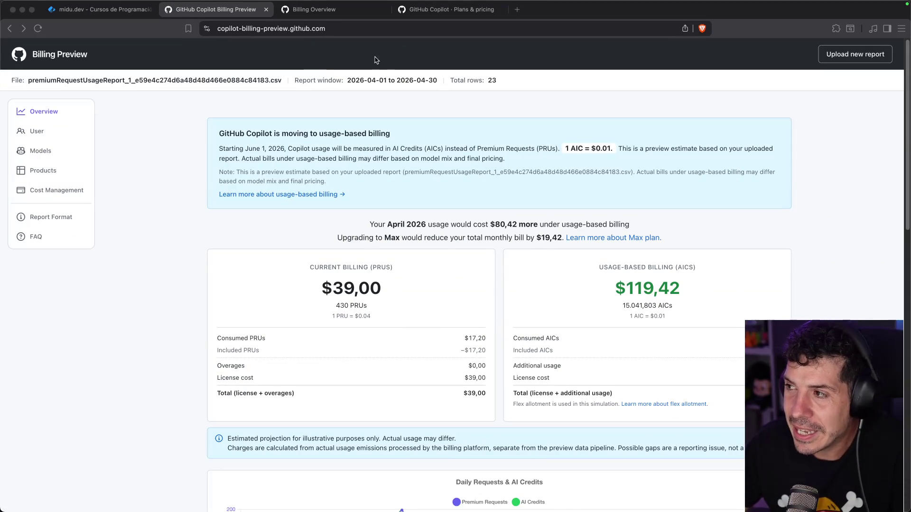
pyautogui.press('super+shift+t')
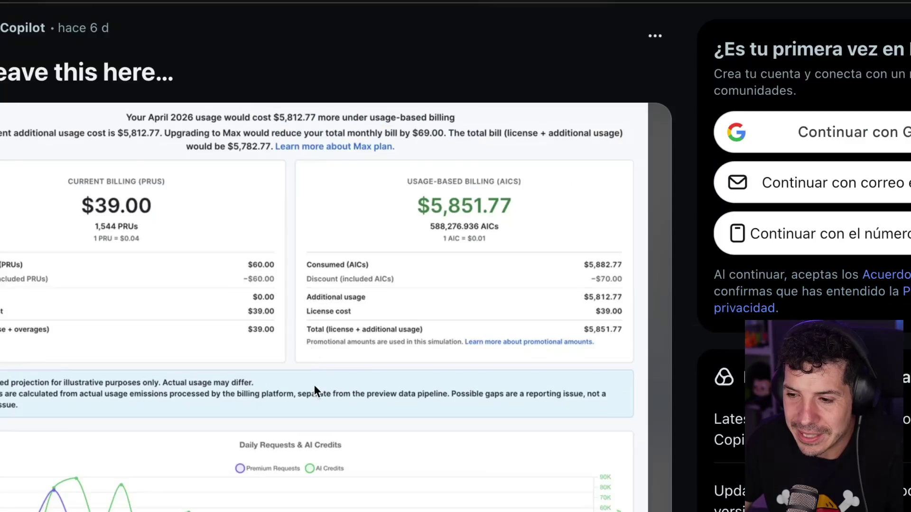
# Step: Read down the comment thread on the $5,851.77 bill post, then return to the Billing Preview
pyautogui.scroll(-3, 314, 385)
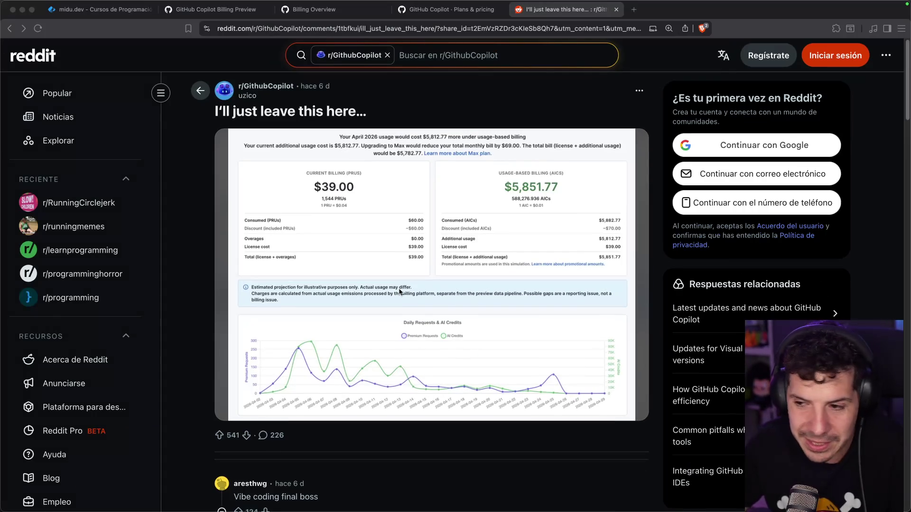
pyautogui.scroll(-3, 400, 292)
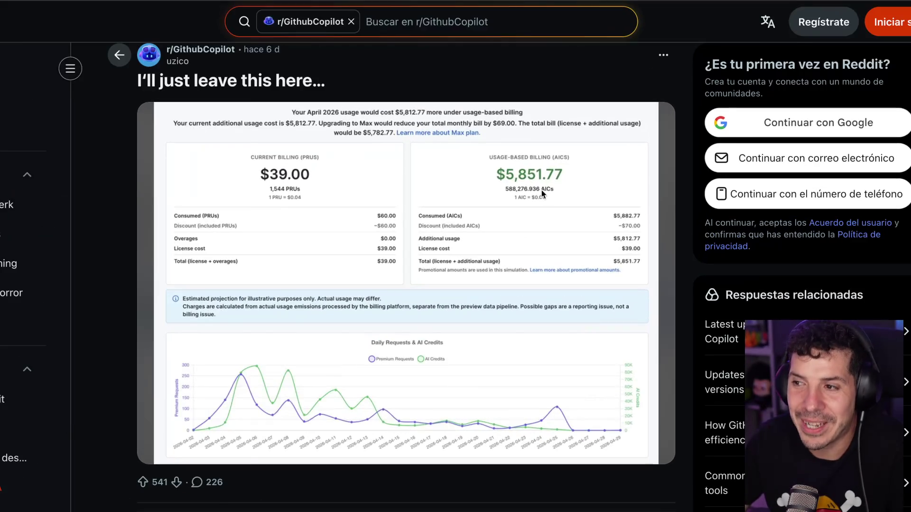
pyautogui.scroll(-8, 463, 241)
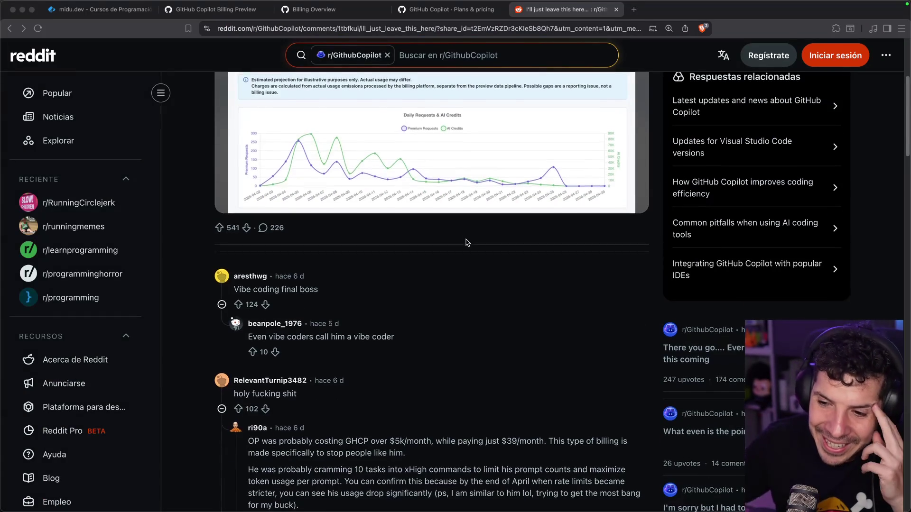
pyautogui.scroll(-2, 467, 242)
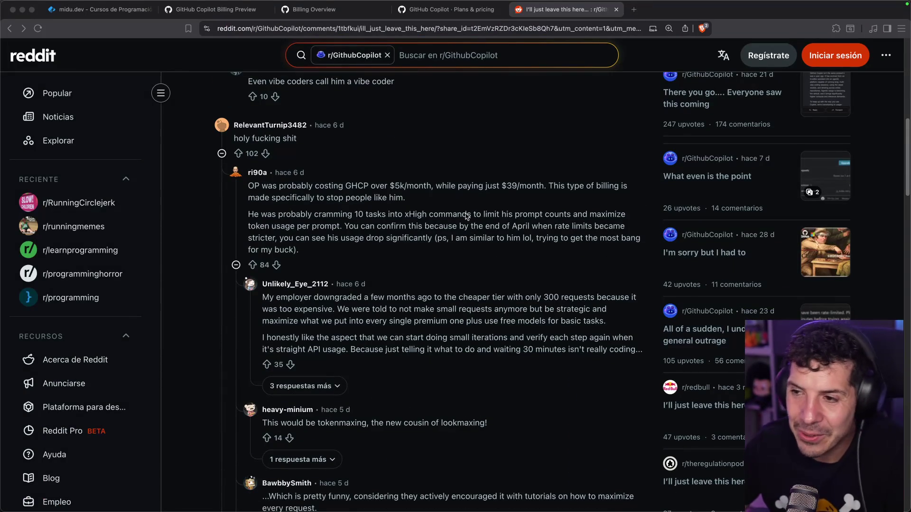
pyautogui.press('super+Tab')
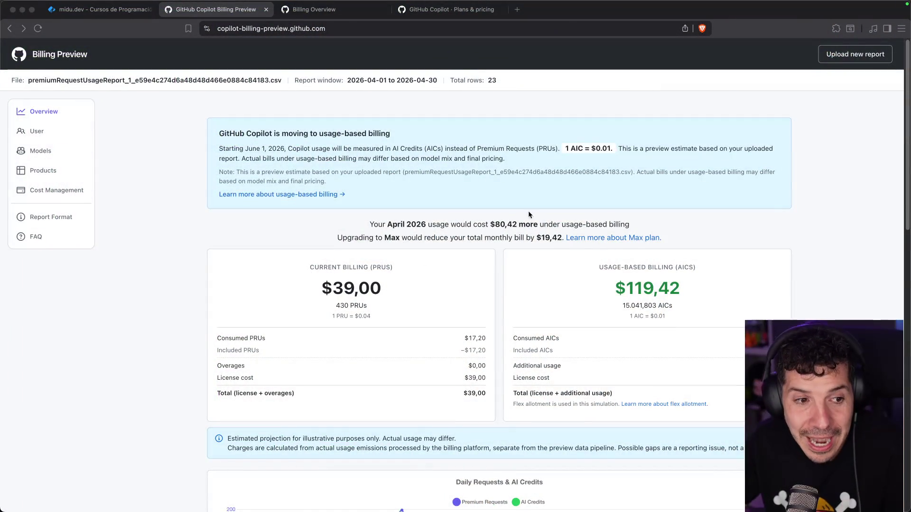
# Step: Pick out the $39,00 current billing total and the $70,00 Included AICs value
pyautogui.scroll(-3, 607, 205)
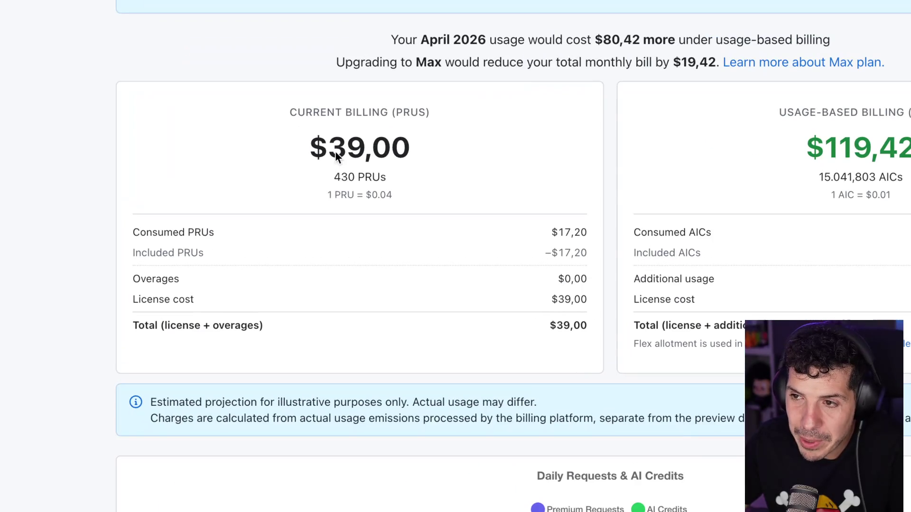
pyautogui.doubleClick(335, 157)
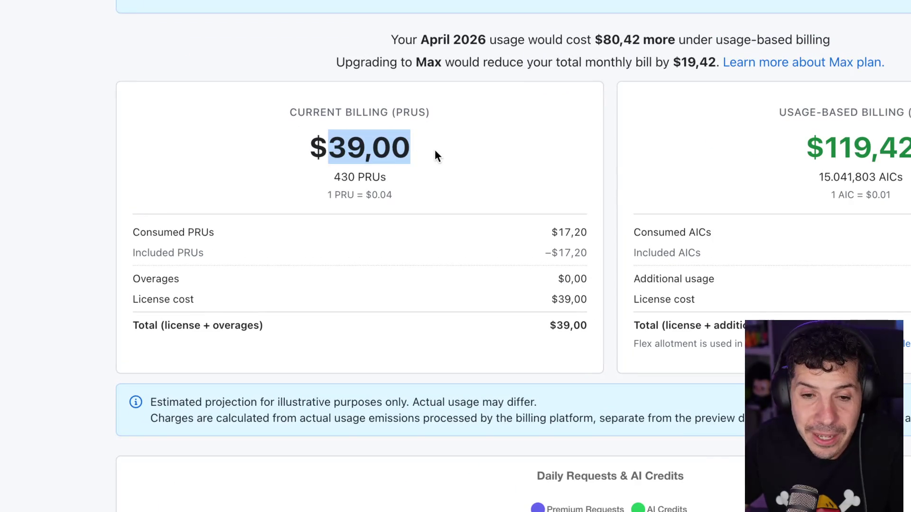
pyautogui.click(429, 189)
pyautogui.press('ctrl+super+space')
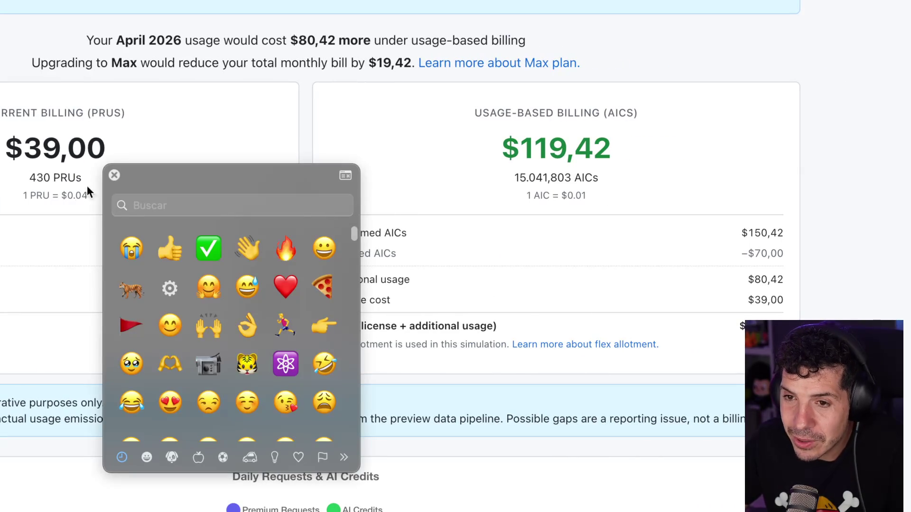
pyautogui.click(113, 175)
pyautogui.moveTo(343, 254); pyautogui.dragTo(388, 256)
pyautogui.moveTo(749, 253); pyautogui.dragTo(784, 253)
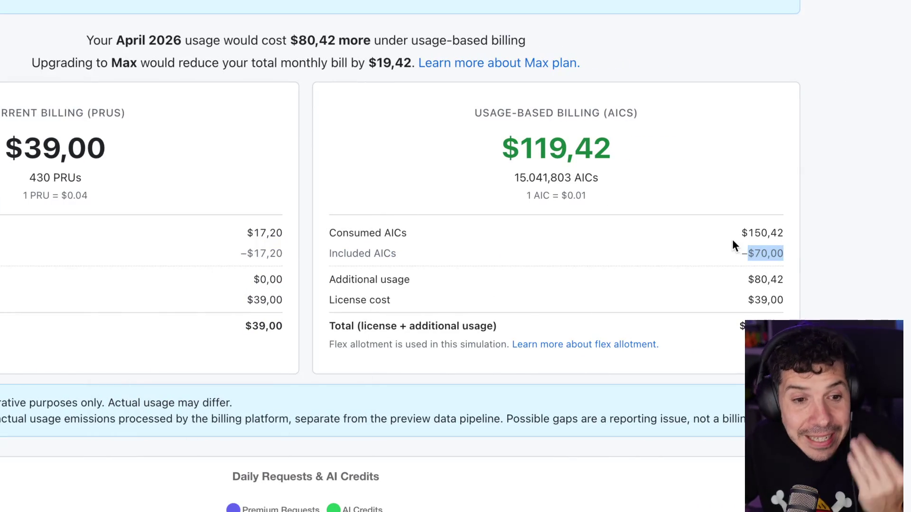
pyautogui.click(707, 224)
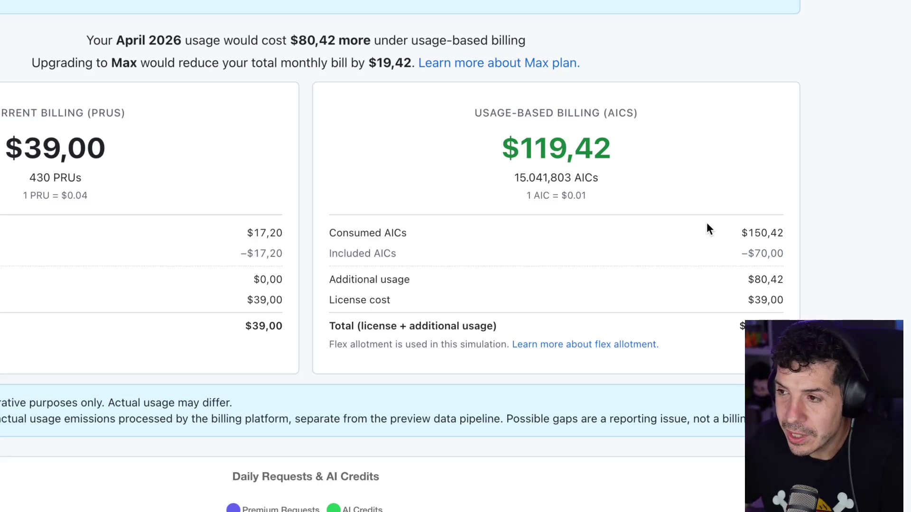
# Step: Calculate 150 − 39 in Spotlight, then compare the $119,42 estimate with the $70,00 credits
pyautogui.hotkey('alt', 'space')
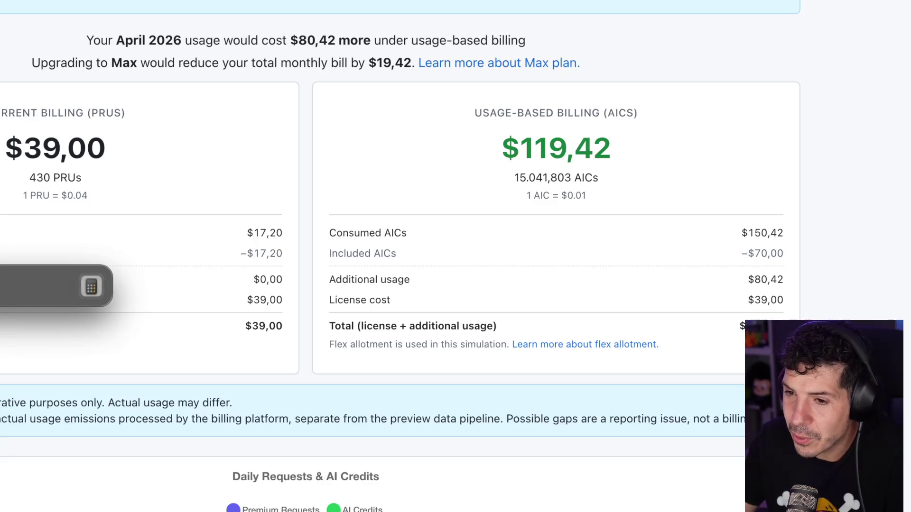
pyautogui.write('150 -39')
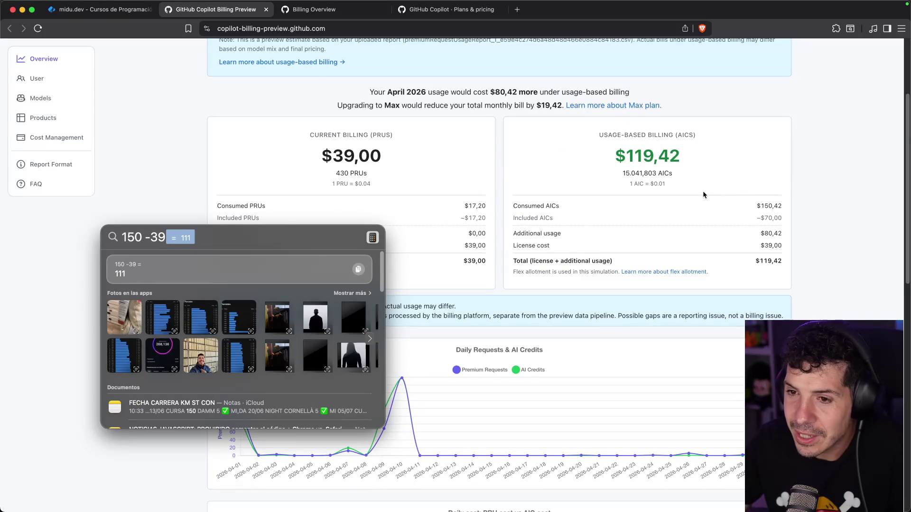
pyautogui.press('BackSpace')
pyautogui.press('BackSpace')
pyautogui.press('BackSpace')
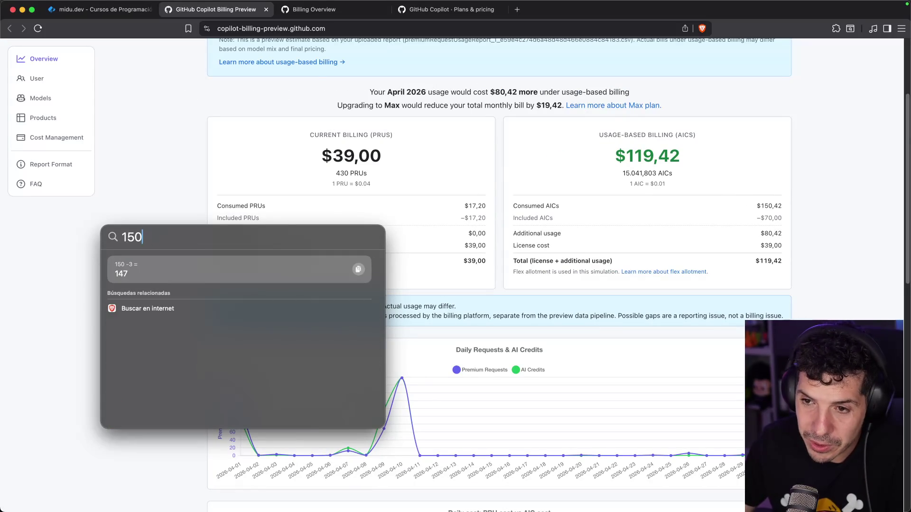
pyautogui.press('BackSpace')
pyautogui.press('BackSpace')
pyautogui.press('BackSpace')
pyautogui.press('Escape')
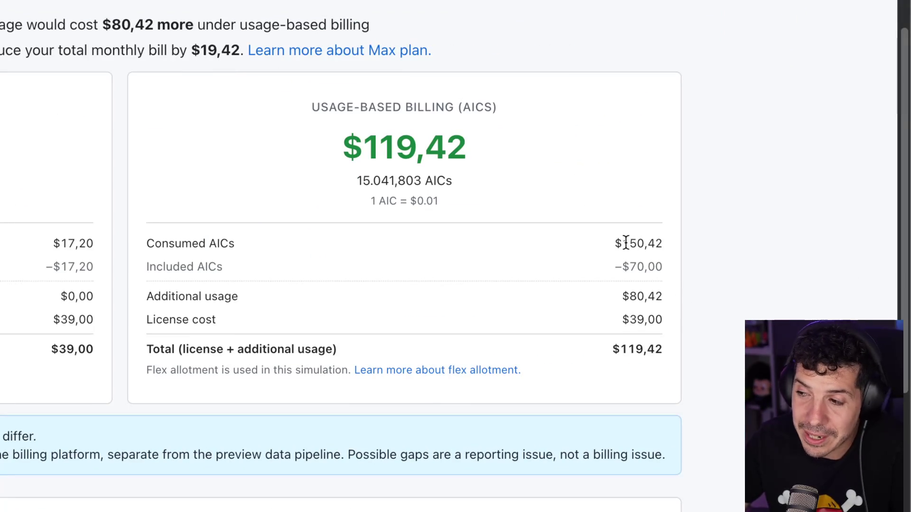
pyautogui.moveTo(647, 163); pyautogui.dragTo(663, 167)
pyautogui.moveTo(754, 224); pyautogui.dragTo(777, 224)
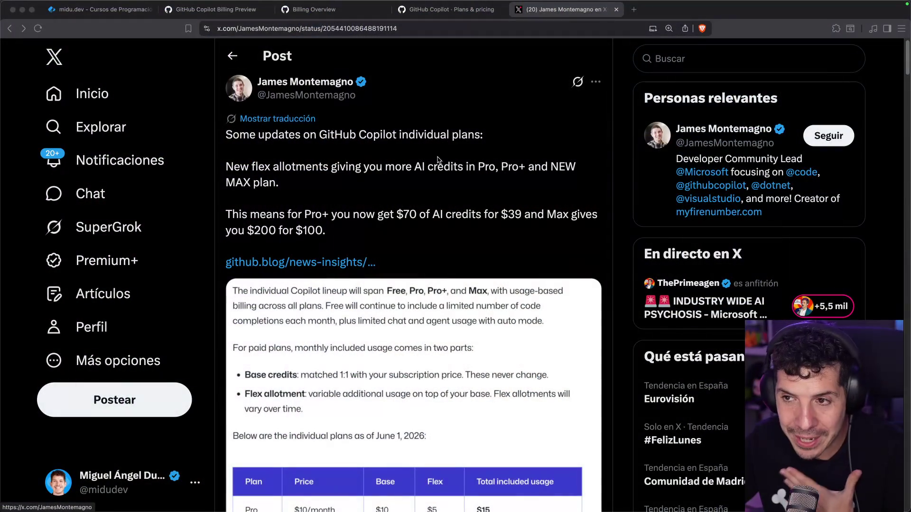
# Step: Translate the X post into Spanish, then return to the Copilot Plans & pricing page
pyautogui.click(306, 120)
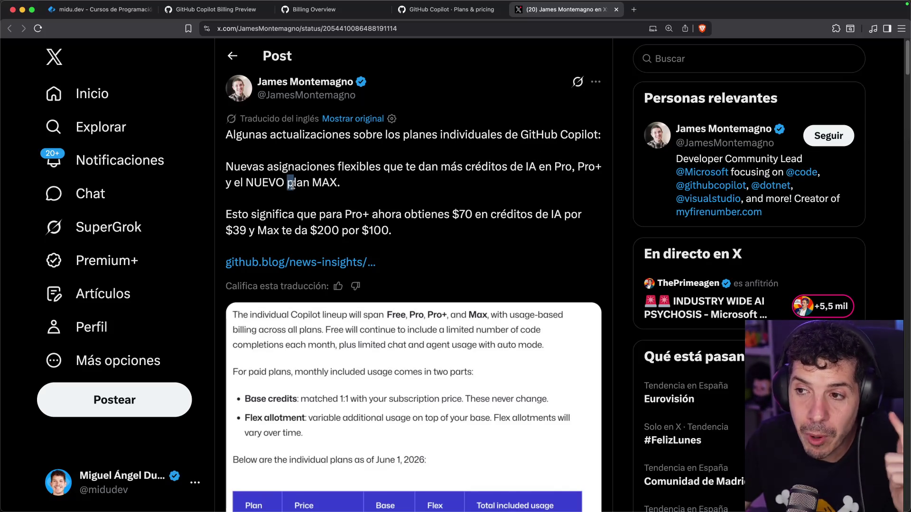
pyautogui.click(463, 18)
pyautogui.scroll(4, 379, 217)
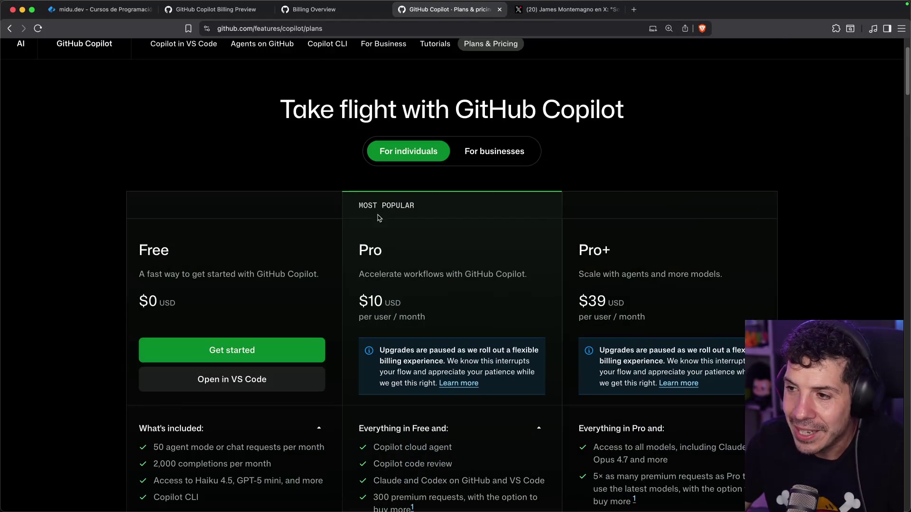
# Step: Review the Free, Pro and Pro+ Compare features table, then return to the Spanish X post on Pro+ credits
pyautogui.scroll(-15, 594, 245)
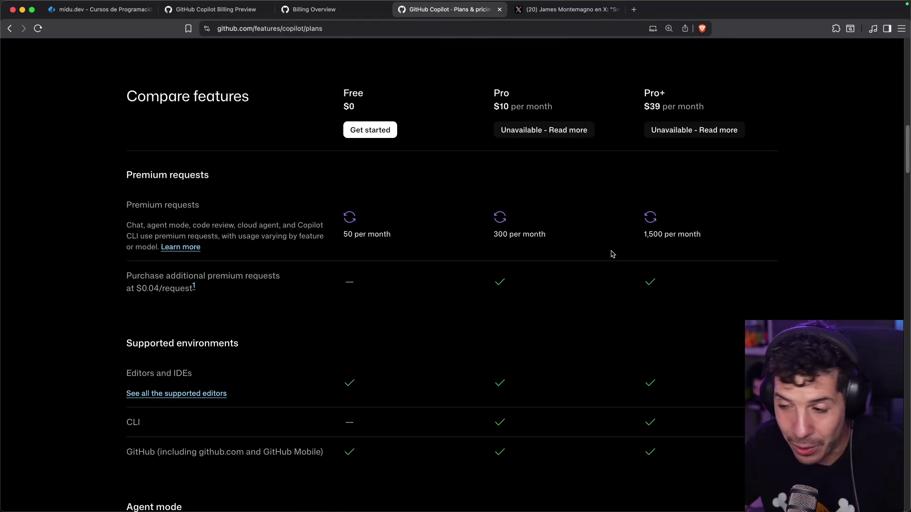
pyautogui.scroll(-10, 612, 254)
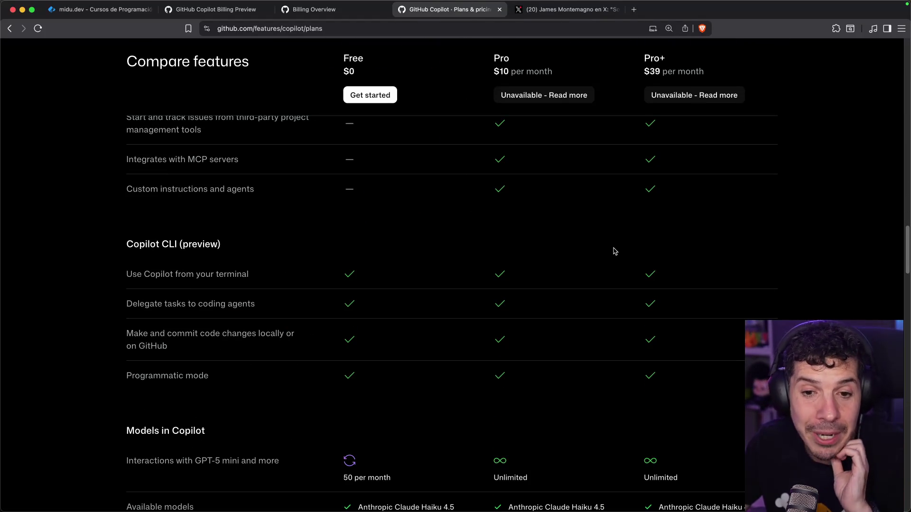
pyautogui.scroll(15, 613, 251)
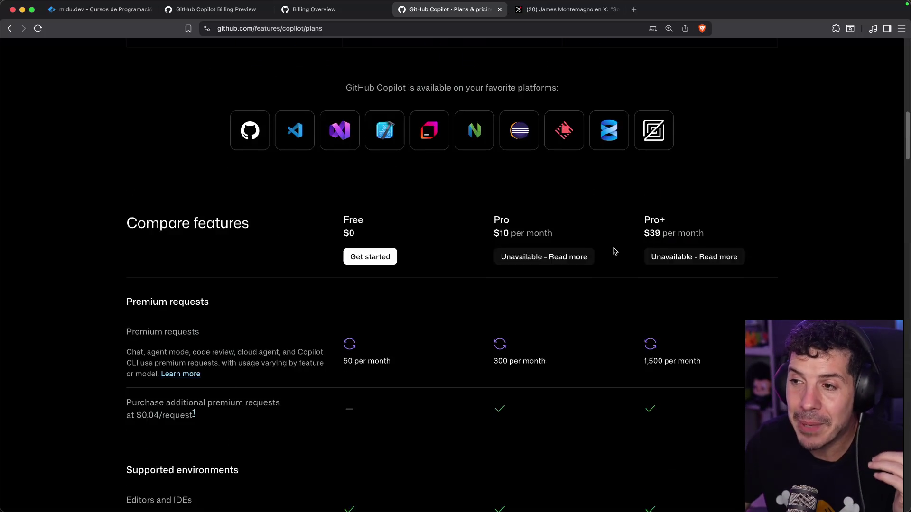
pyautogui.hotkey('ctrl', 'Tab')
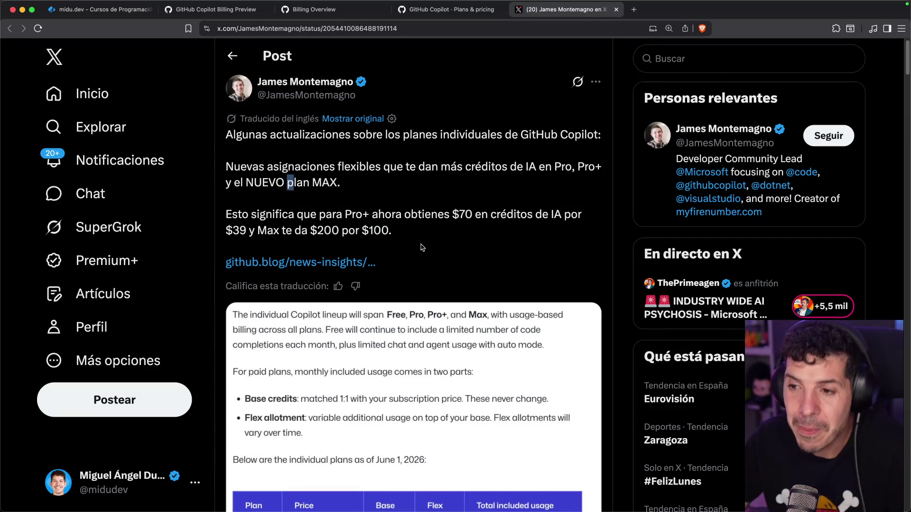
# Step: Check the X post's plans table (Pro+ $39 base plus $31 flex), then reopen the Copilot Billing Preview
pyautogui.scroll(-5, 426, 244)
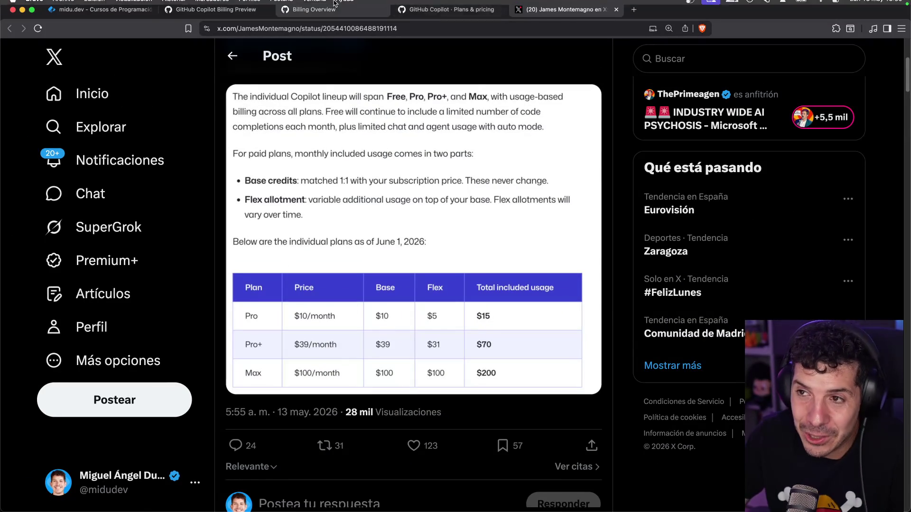
pyautogui.click(319, 12)
pyautogui.click(223, 12)
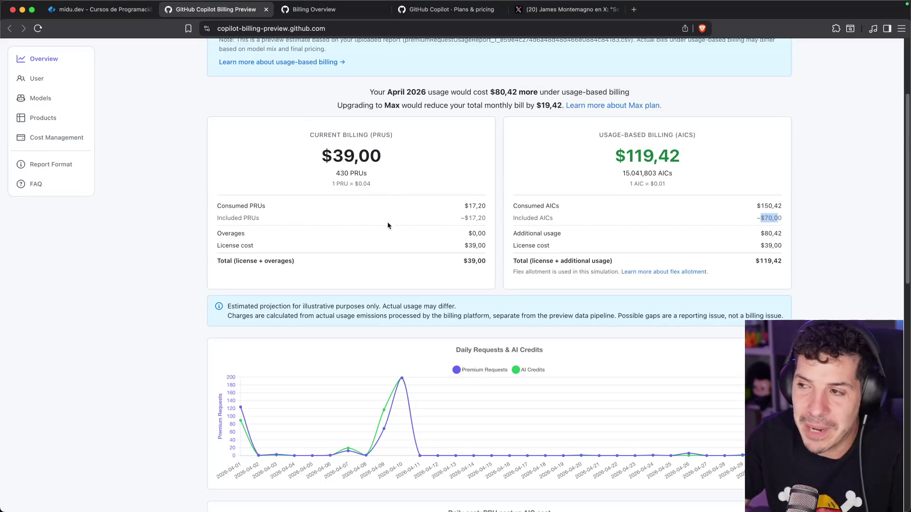
# Step: Read the daily requests and daily cost charts, where AI credit costs peak near $70 around 2026-04-10
pyautogui.scroll(-5, 402, 233)
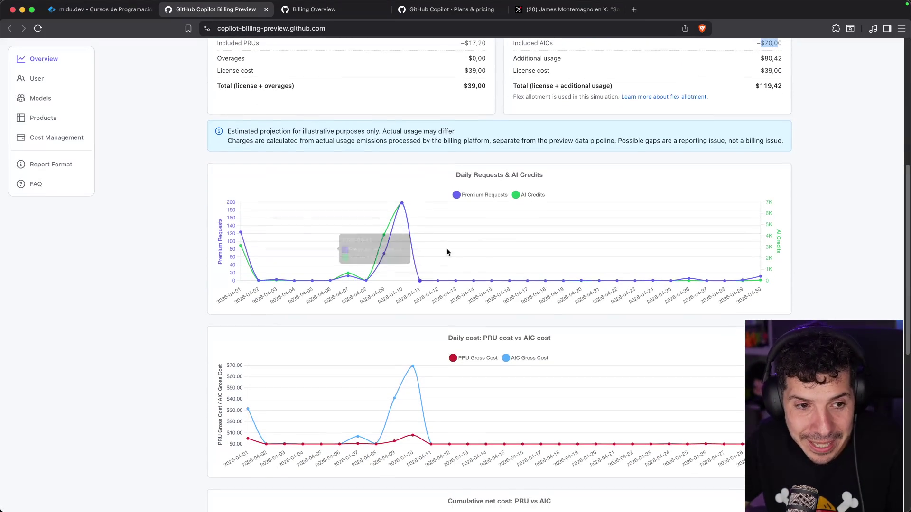
pyautogui.moveTo(239, 244)
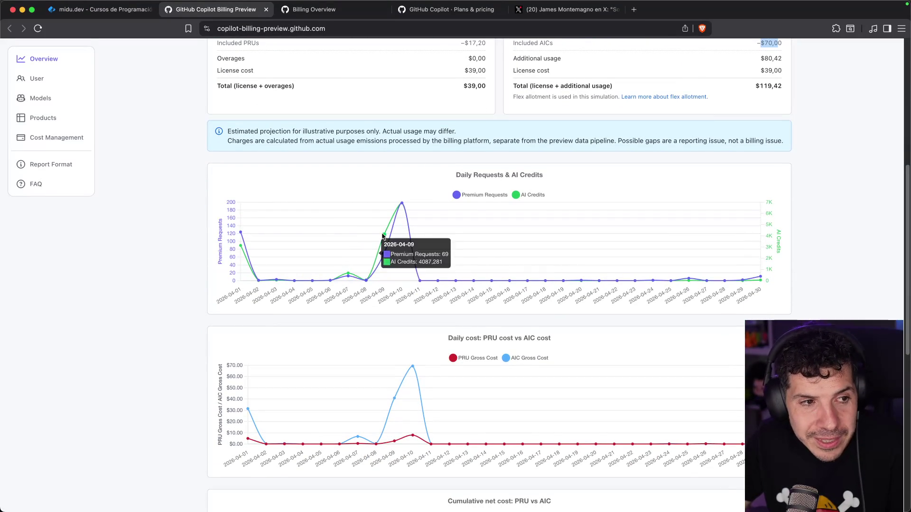
pyautogui.moveTo(409, 210)
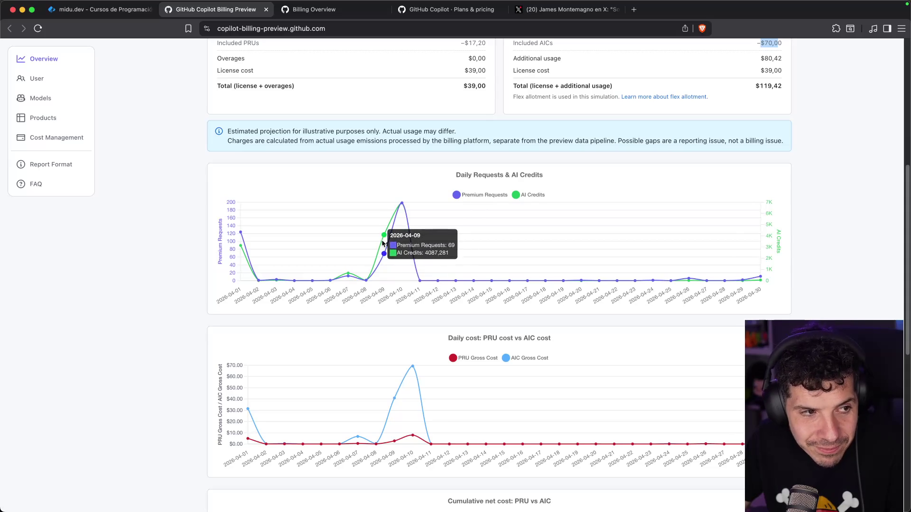
pyautogui.moveTo(372, 248)
pyautogui.moveTo(429, 372)
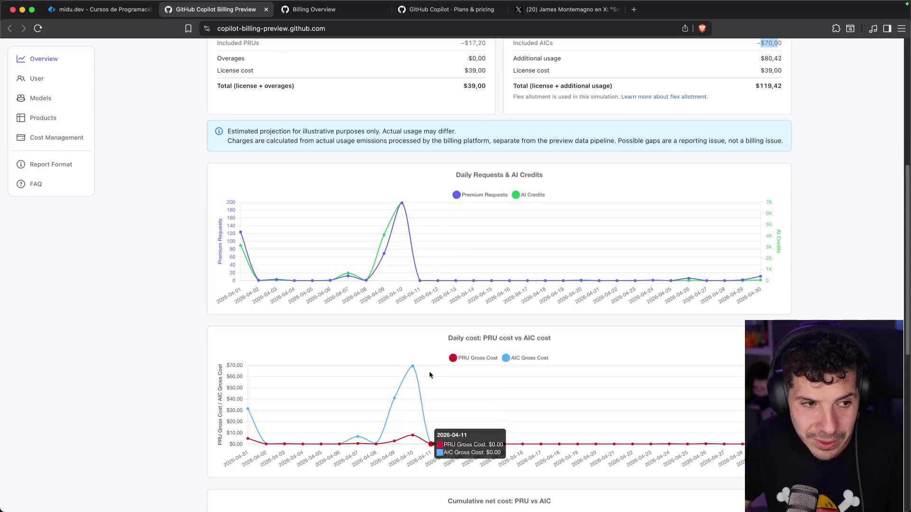
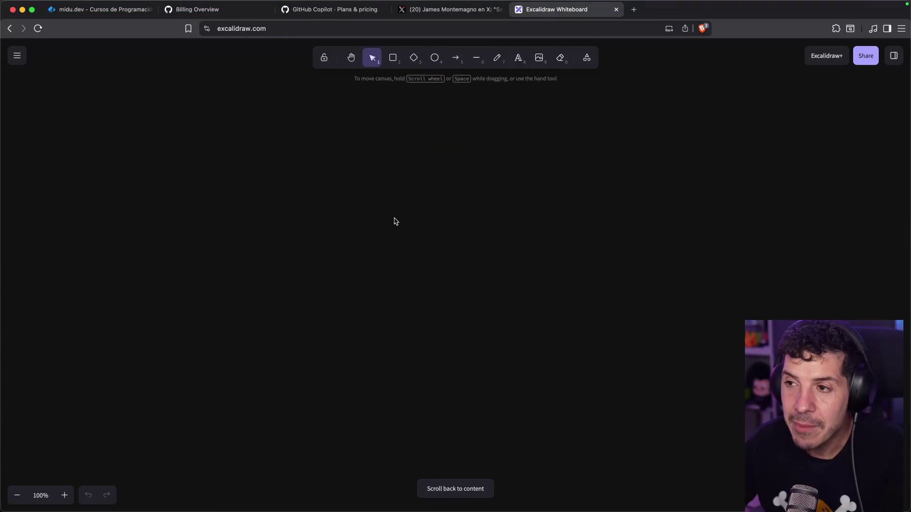
# Step: Write the 'GitHub Copilot' label and draw an arrow to its right
pyautogui.click(518, 58)
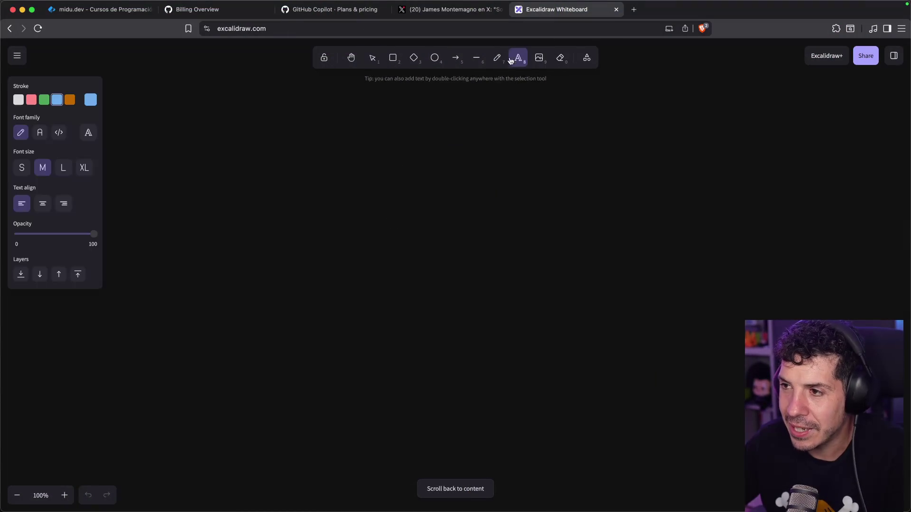
pyautogui.click(279, 179)
pyautogui.write('GitHub Copilot')
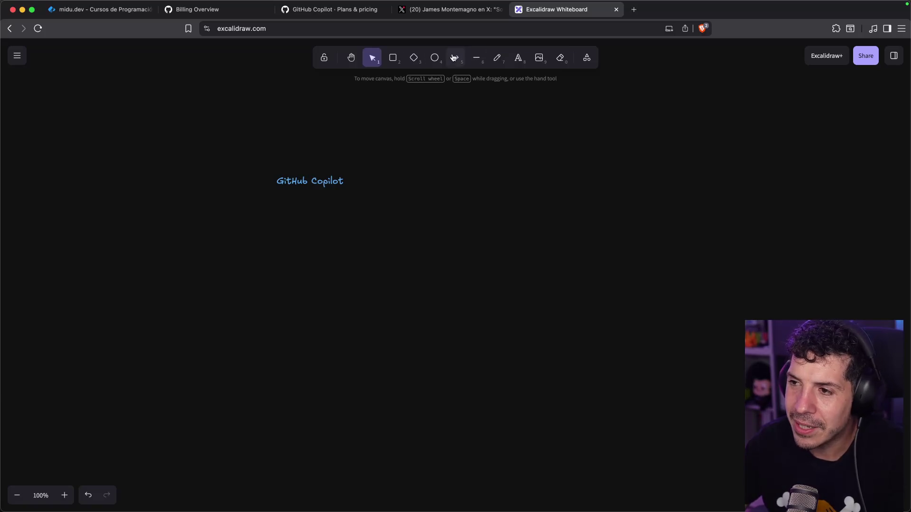
pyautogui.click(456, 57)
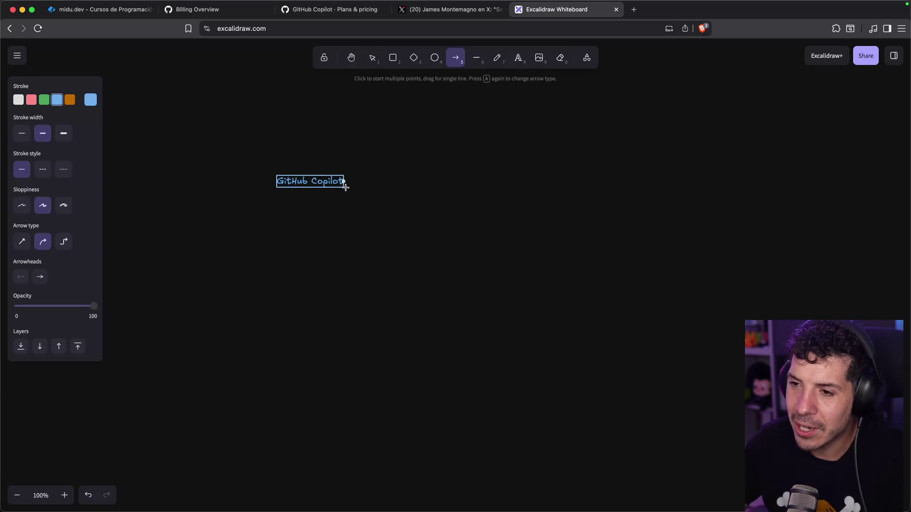
pyautogui.moveTo(349, 180); pyautogui.dragTo(400, 179)
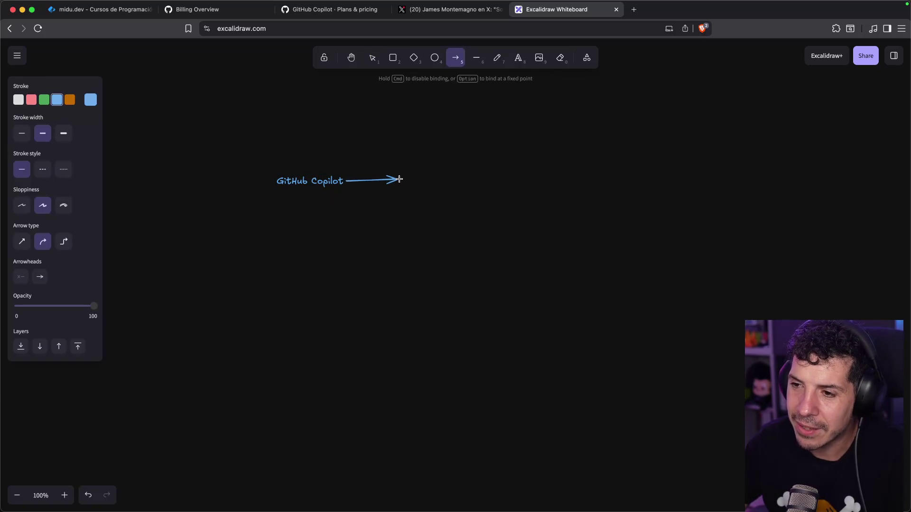
# Step: Add a 'Sube precios' label after the arrow and draw an arrow down from it
pyautogui.click(511, 61)
pyautogui.click(411, 175)
pyautogui.write('Sube pre')
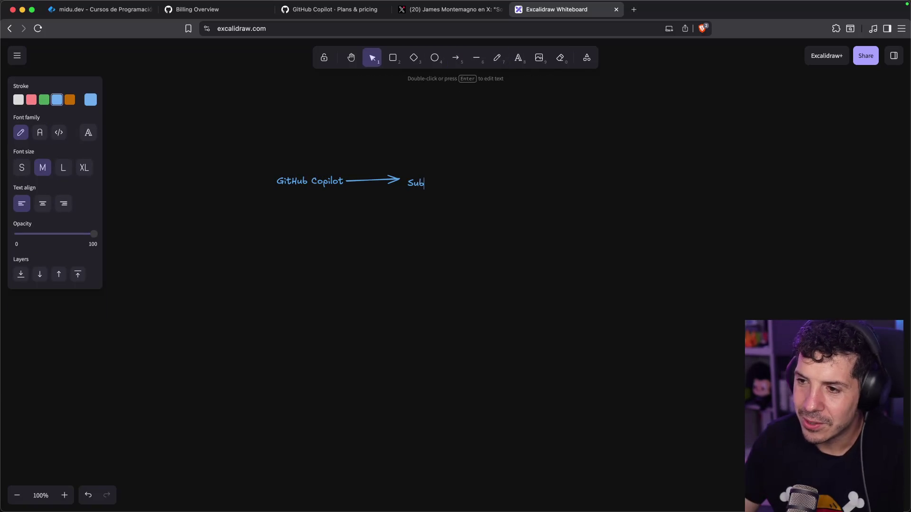
pyautogui.write('cios')
pyautogui.click(583, 195)
pyautogui.press('a')
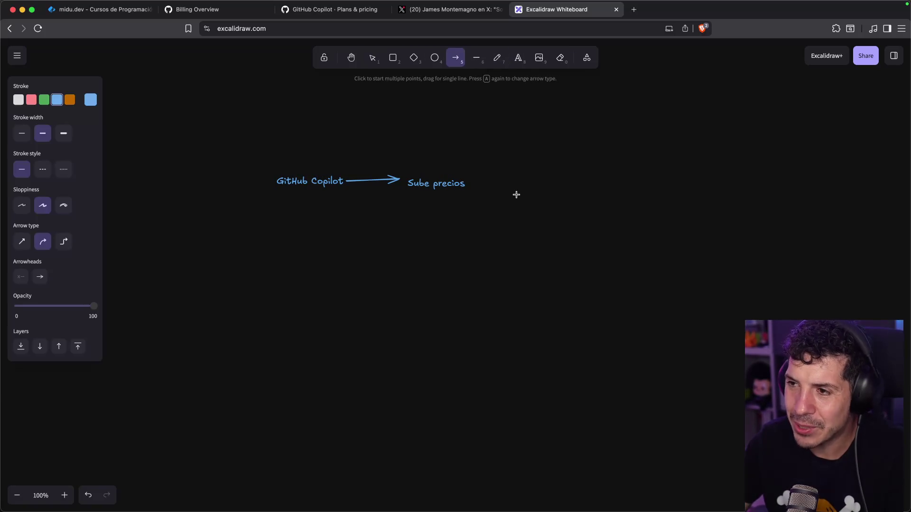
pyautogui.moveTo(423, 206); pyautogui.dragTo(426, 247)
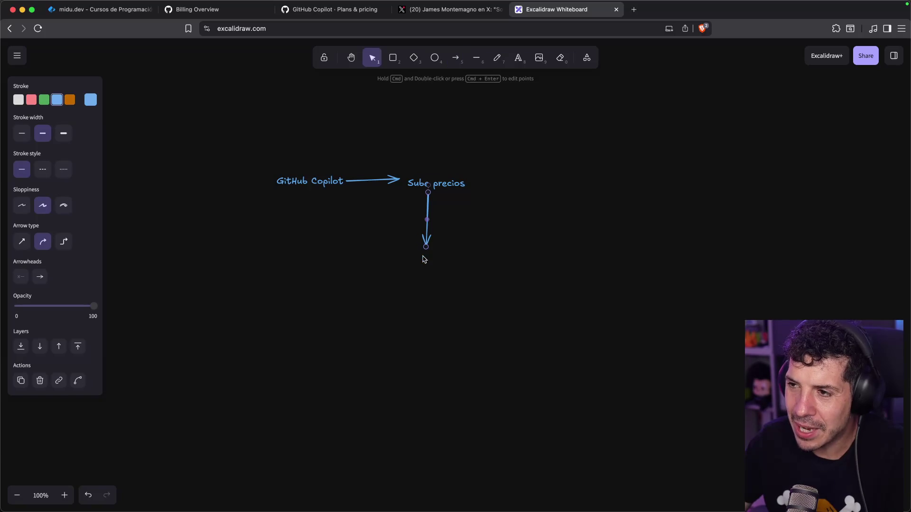
# Step: Add a 'Claude Code' label below the downward arrow and line it up
pyautogui.press('t')
pyautogui.click(410, 273)
pyautogui.write('Claude Cod')
pyautogui.click(516, 235)
pyautogui.moveTo(440, 280)
pyautogui.mouseDown()
pyautogui.moveTo(431, 266)
pyautogui.moveTo(431, 323)
pyautogui.mouseUp()
pyautogui.click(444, 232)
pyautogui.press('a')
# Step: Duplicate 'Sube precios' under Claude Code, then copy an arrow and another label to its right
pyautogui.click(448, 177)
pyautogui.moveTo(447, 177)
pyautogui.mouseDown()
pyautogui.moveTo(454, 329)
pyautogui.moveTo(441, 329)
pyautogui.mouseUp()
pyautogui.click(432, 285)
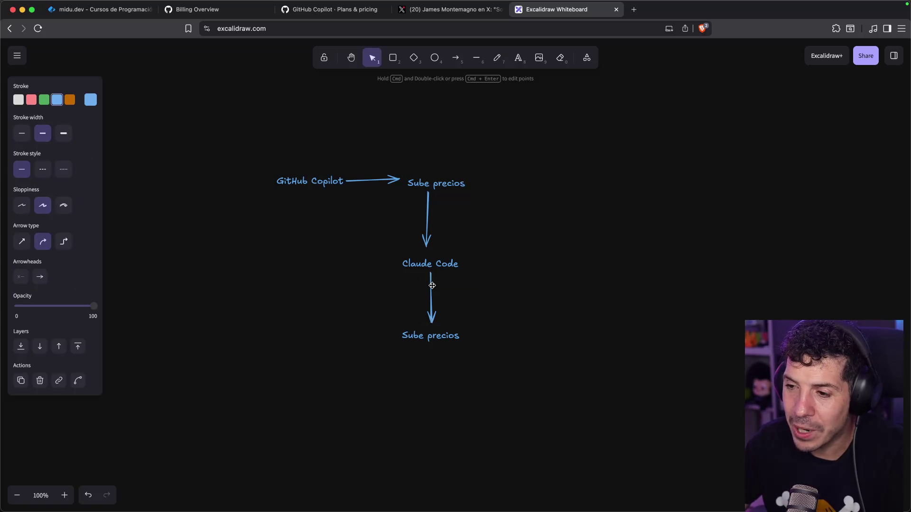
pyautogui.moveTo(433, 288)
pyautogui.mouseDown()
pyautogui.moveTo(483, 360)
pyautogui.moveTo(466, 359)
pyautogui.moveTo(533, 346)
pyautogui.moveTo(527, 334)
pyautogui.mouseUp()
pyautogui.click(441, 338)
pyautogui.moveTo(442, 337); pyautogui.dragTo(583, 334)
# Step: Rename the last copied label to 'OpenAI'
pyautogui.doubleClick(596, 340)
pyautogui.write('OpenAI')
pyautogui.click(606, 346)
pyautogui.click(566, 340)
pyautogui.click(543, 269)
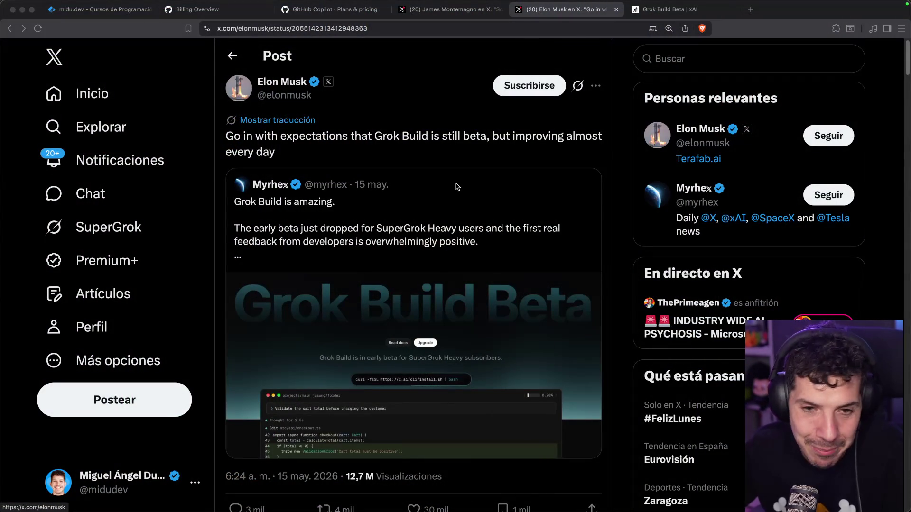
# Step: Open the quoted Myrhex Grok Build post in a new tab and translate it into Spanish
pyautogui.keyDown('super'); pyautogui.click(383, 211); pyautogui.keyUp('super')
pyautogui.hotkey('ctrl', 'Tab')
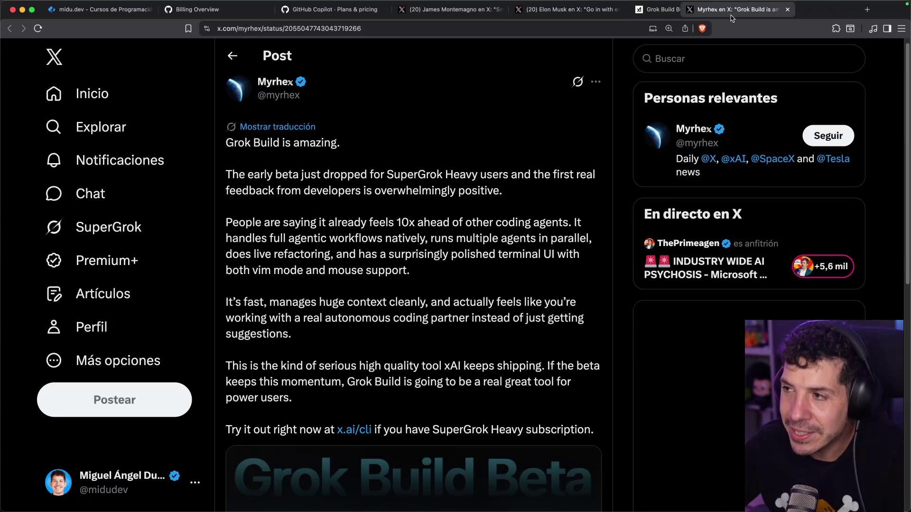
pyautogui.click(295, 127)
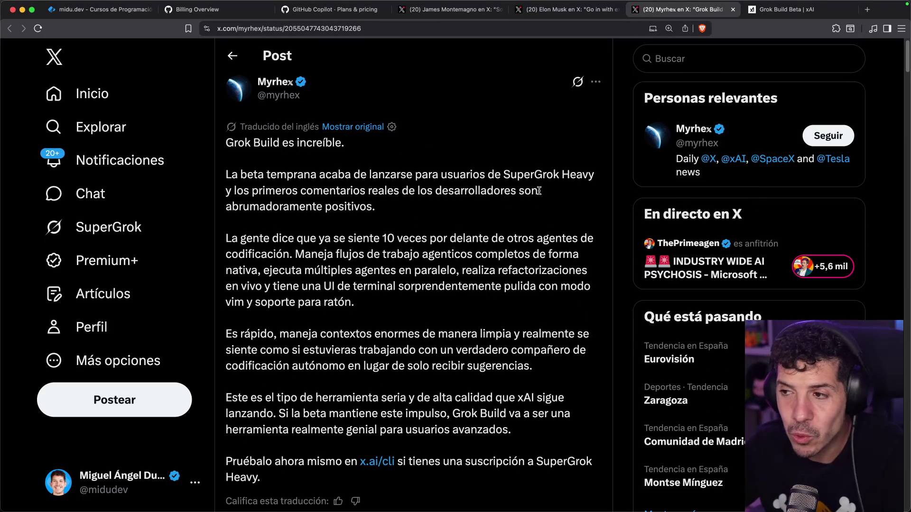
# Step: Read the translated post, highlighting 'SuperGrok Heavy' and the overwhelmingly positive feedback
pyautogui.moveTo(506, 173); pyautogui.dragTo(581, 170)
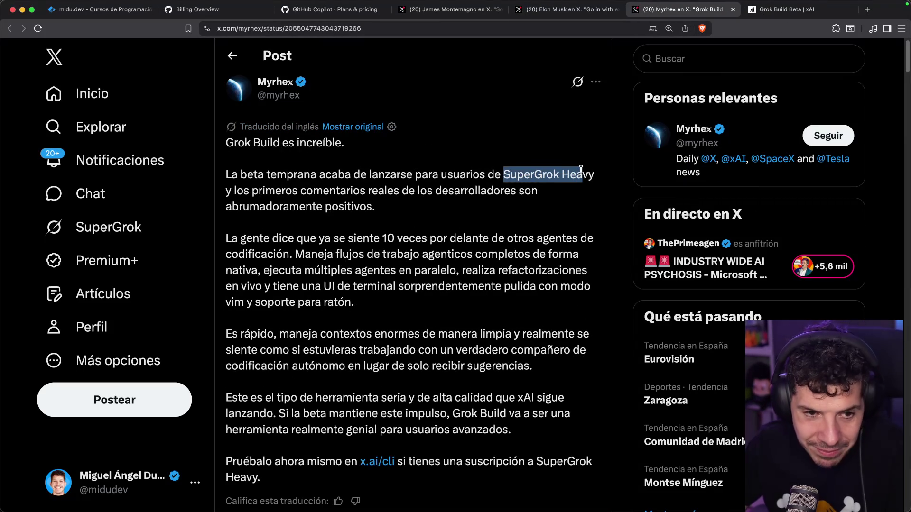
pyautogui.click(580, 170)
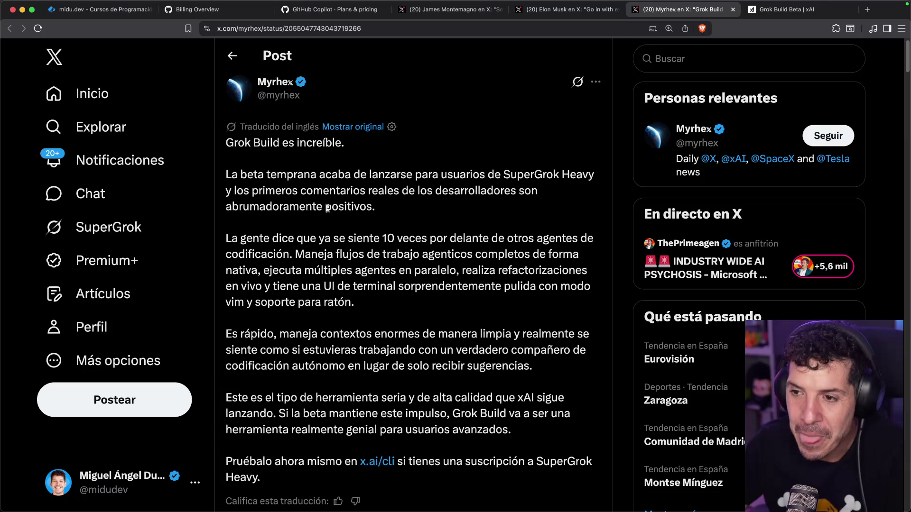
pyautogui.moveTo(349, 191); pyautogui.dragTo(547, 192)
pyautogui.click(547, 192)
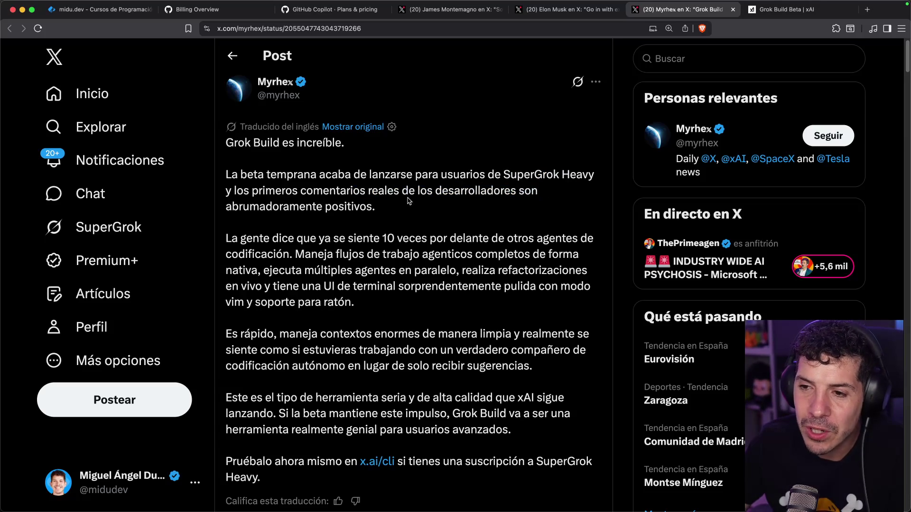
pyautogui.moveTo(293, 204); pyautogui.dragTo(371, 206)
pyautogui.click(373, 205)
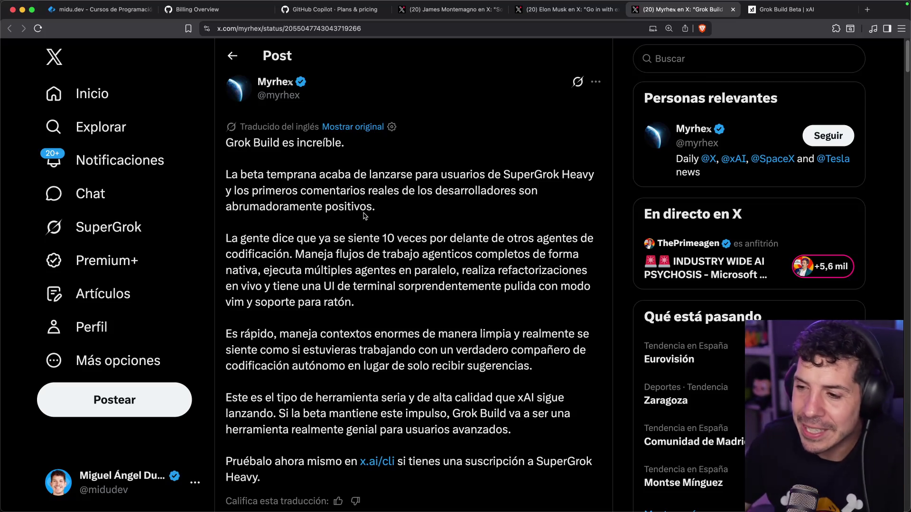
pyautogui.scroll(-2, 365, 216)
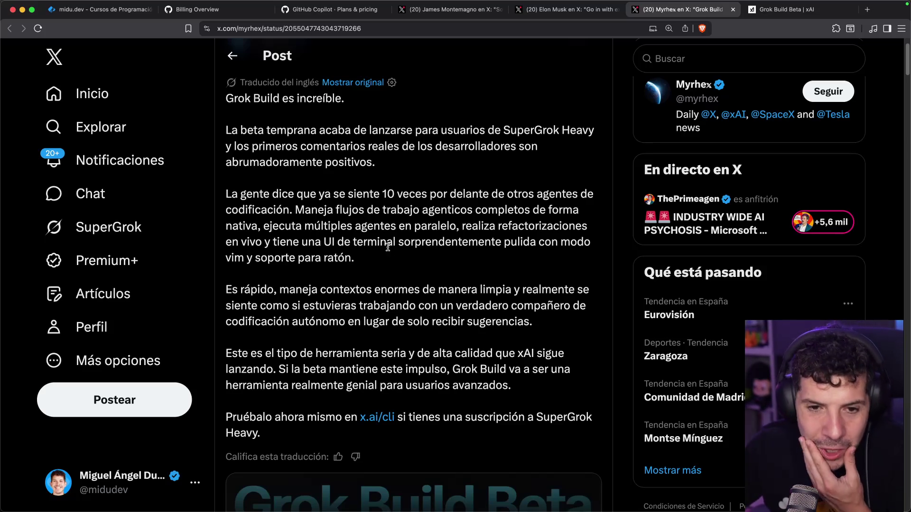
pyautogui.scroll(-2, 371, 211)
pyautogui.moveTo(326, 230); pyautogui.dragTo(465, 228)
pyautogui.click(464, 229)
# Step: Read the rest about suggestions and a serious, high-quality tool, then go to Grok Build Beta
pyautogui.scroll(-2, 427, 209)
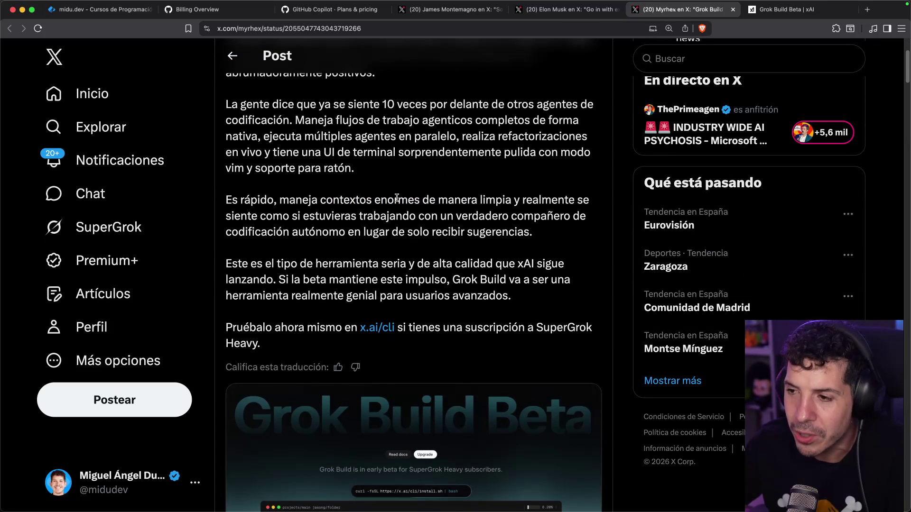
pyautogui.moveTo(409, 233); pyautogui.dragTo(546, 247)
pyautogui.click(519, 247)
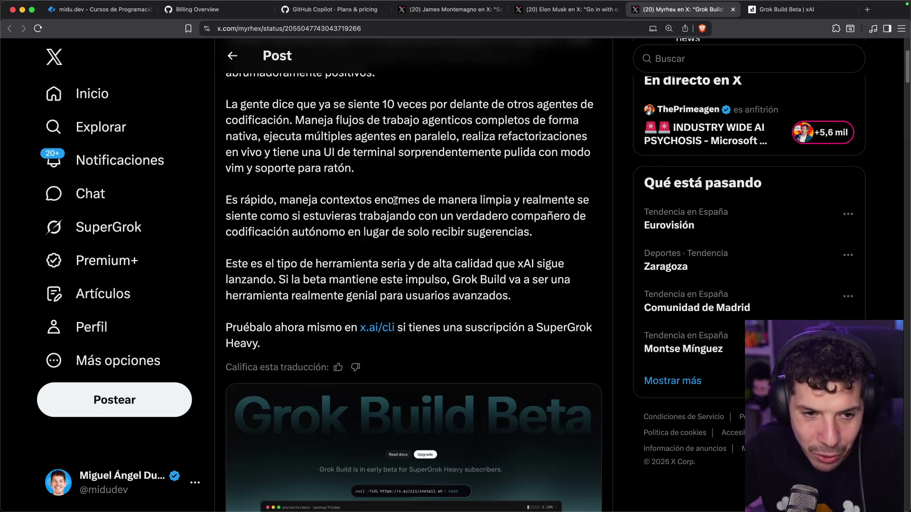
pyautogui.moveTo(301, 262); pyautogui.dragTo(499, 261)
pyautogui.click(499, 258)
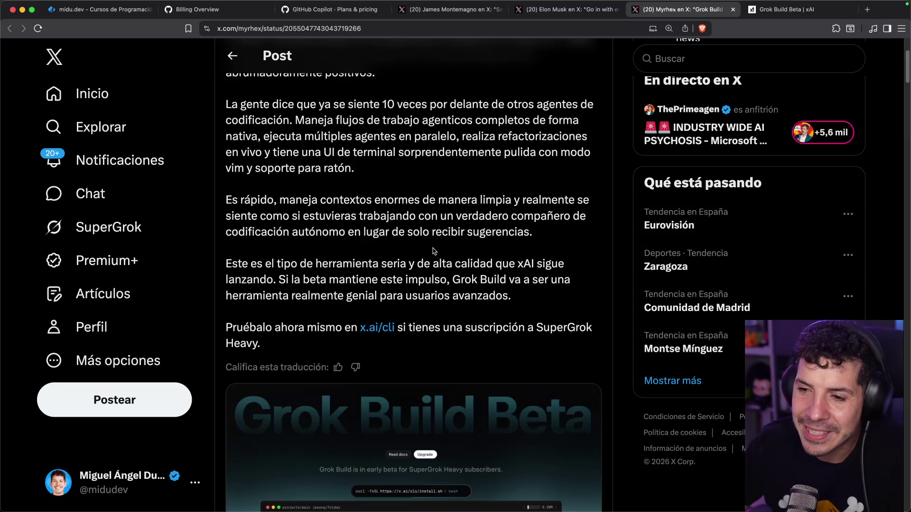
pyautogui.scroll(-3, 433, 251)
pyautogui.moveTo(454, 194); pyautogui.dragTo(500, 199)
pyautogui.click(475, 198)
pyautogui.click(377, 247)
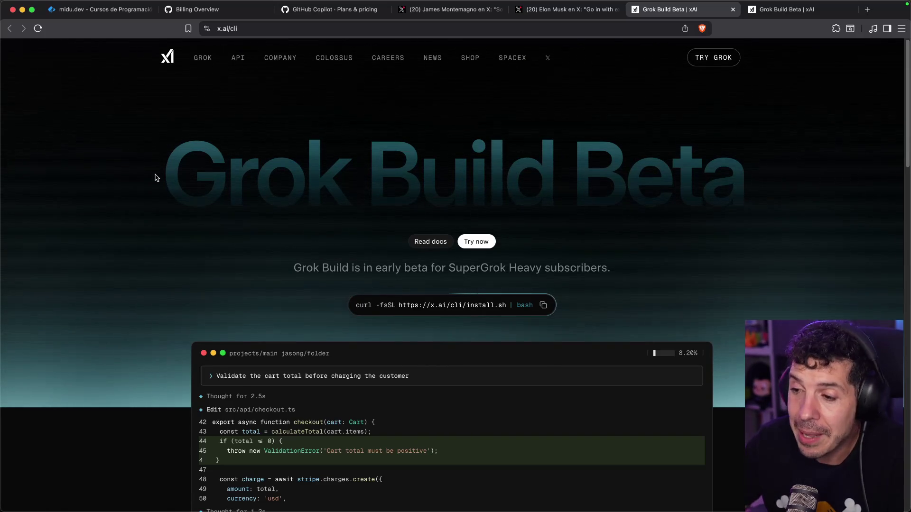
# Step: Select 'SuperGrok Heavy' in the x.ai/cli subtitle and web-search it in a new tab
pyautogui.scroll(-5, 201, 150)
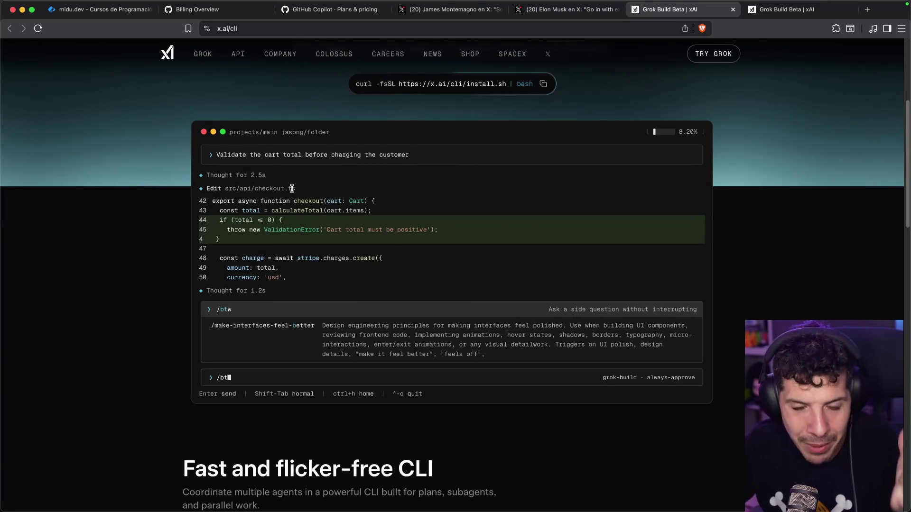
pyautogui.scroll(4, 398, 215)
pyautogui.moveTo(387, 232); pyautogui.dragTo(456, 231)
pyautogui.click(453, 229)
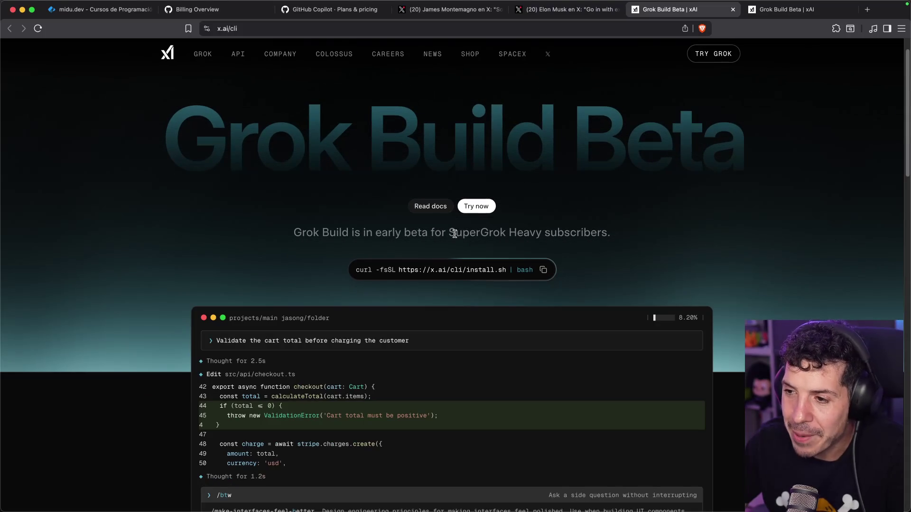
pyautogui.moveTo(449, 232); pyautogui.dragTo(538, 228)
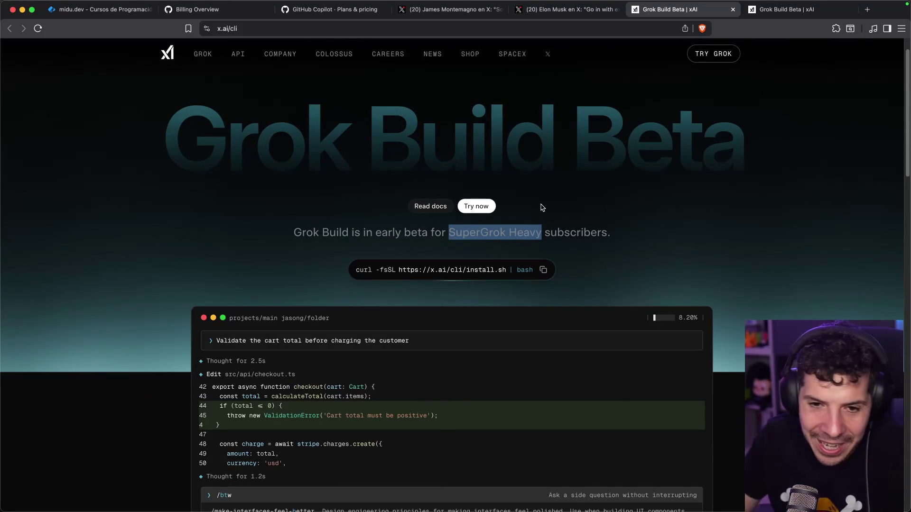
pyautogui.press('super+shift+l')
# Step: Check the supergrok.online result, then go back and open grok.com/plans instead
pyautogui.click(172, 173)
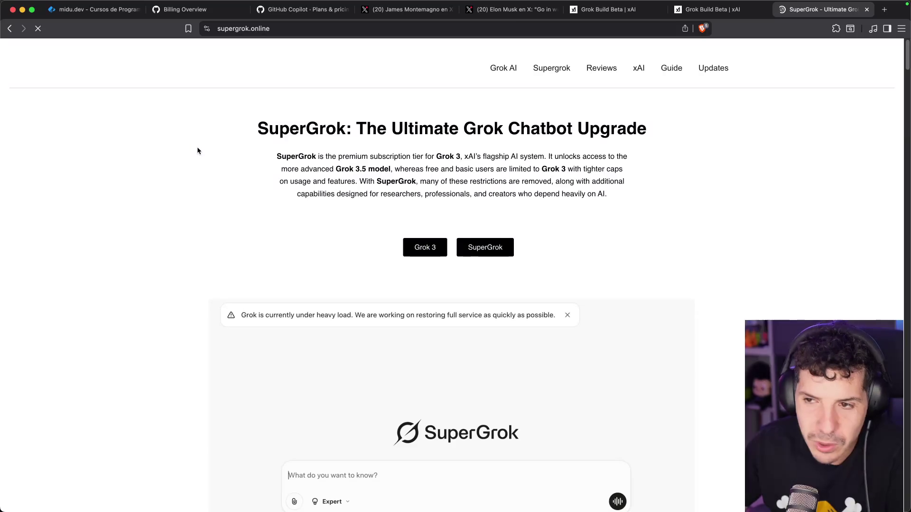
pyautogui.click(10, 30)
pyautogui.click(150, 342)
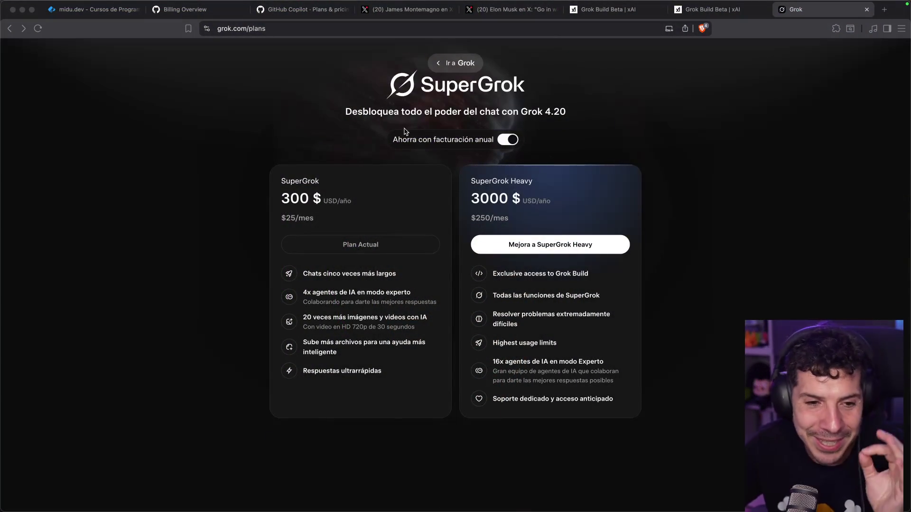
pyautogui.click(507, 140)
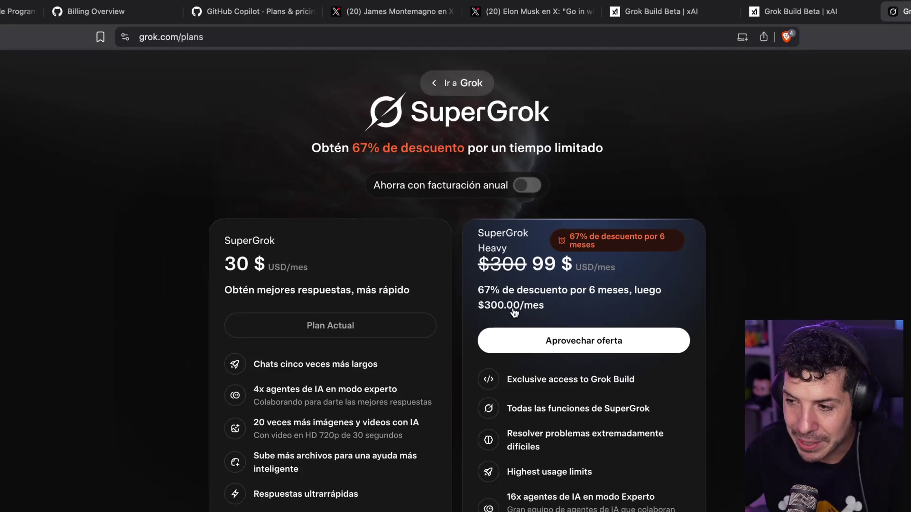
pyautogui.press('super+f')
pyautogui.write('300')
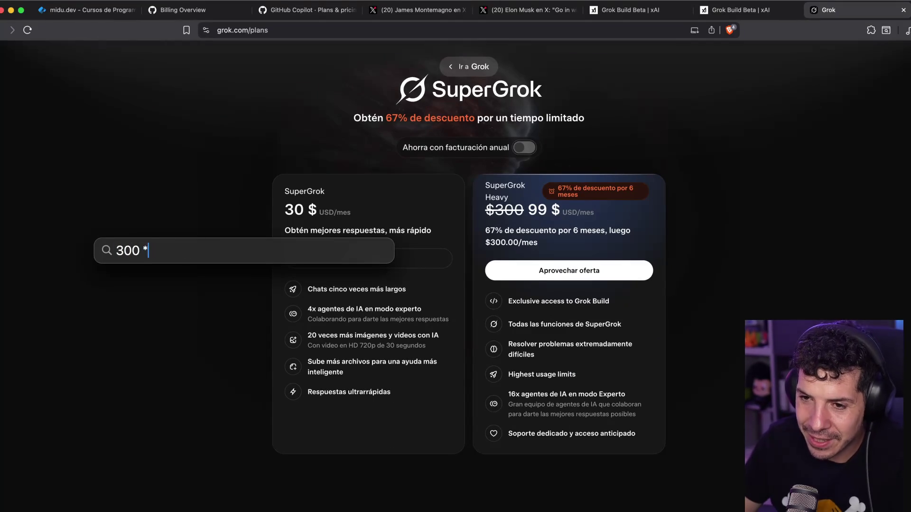
pyautogui.write(' * 6 + 99 * 6')
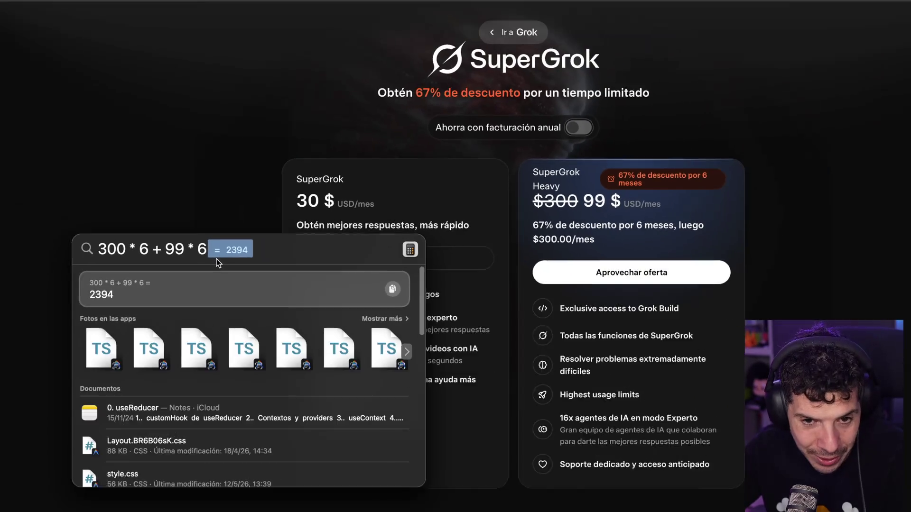
pyautogui.press('Escape')
pyautogui.press('Escape')
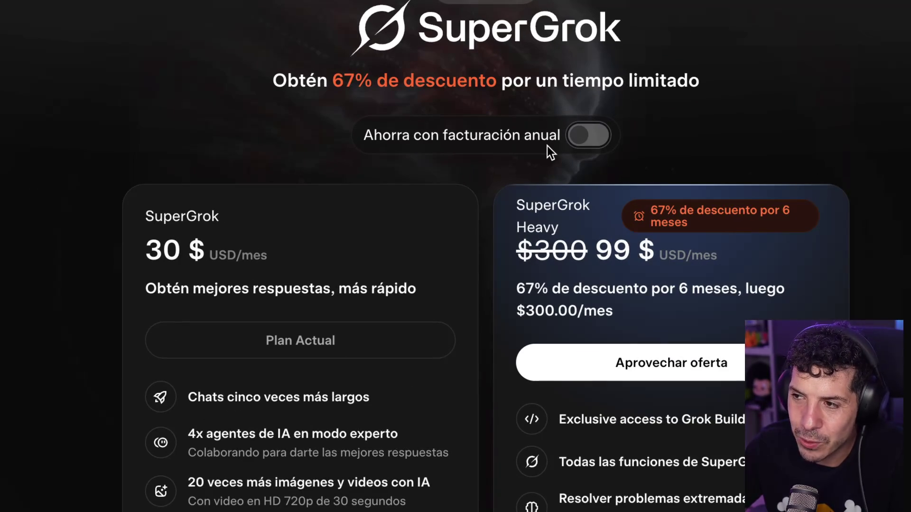
pyautogui.click(583, 138)
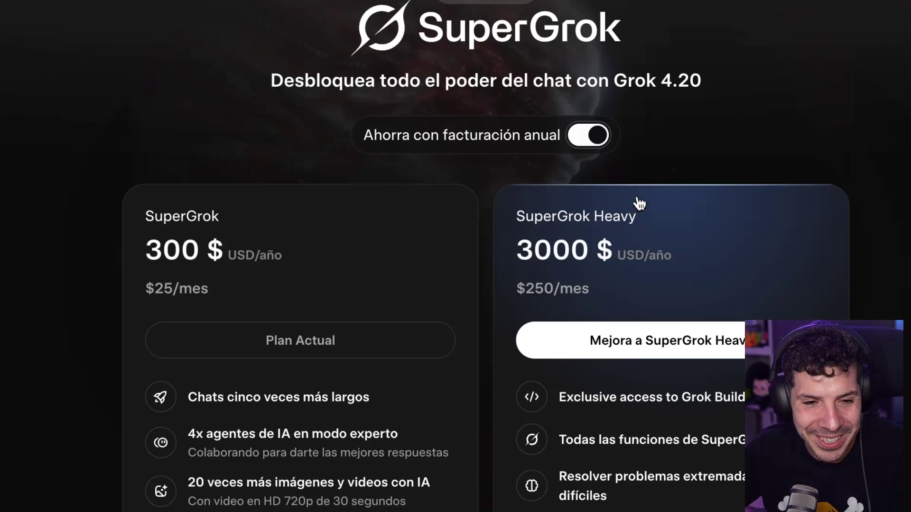
pyautogui.click(598, 137)
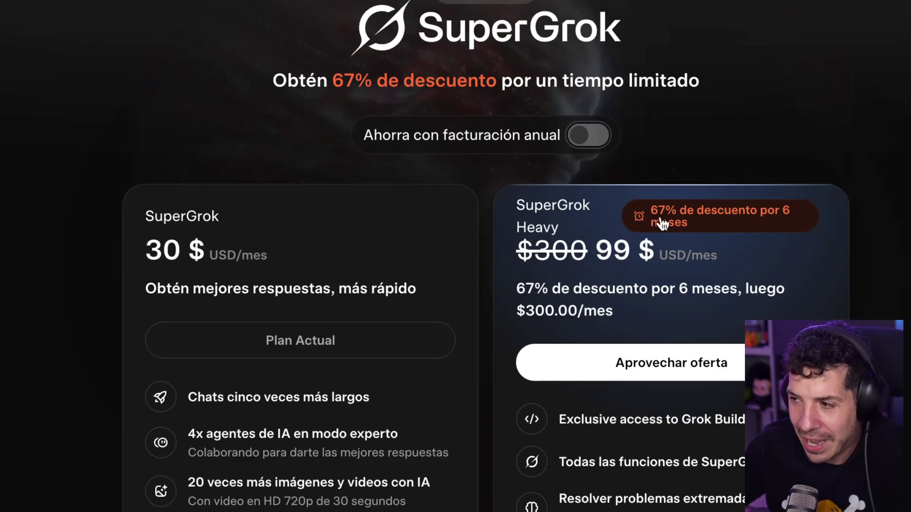
pyautogui.click(593, 139)
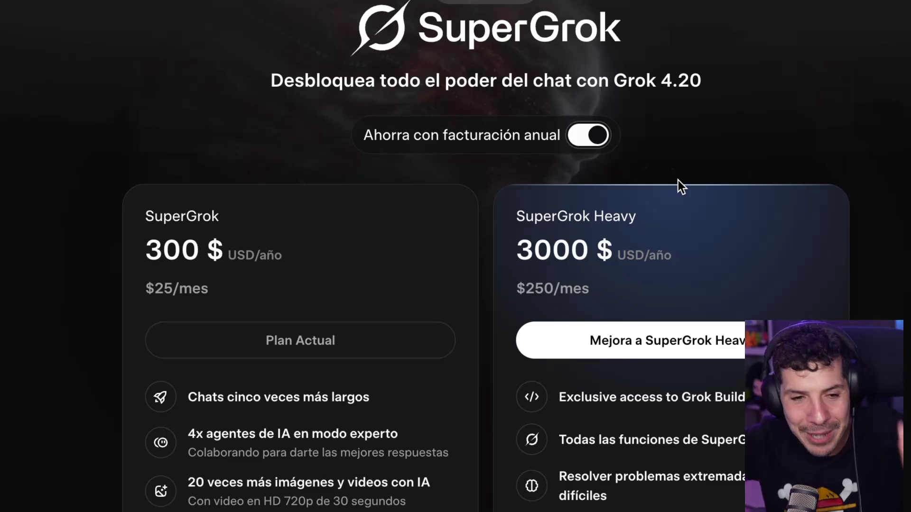
pyautogui.click(615, 140)
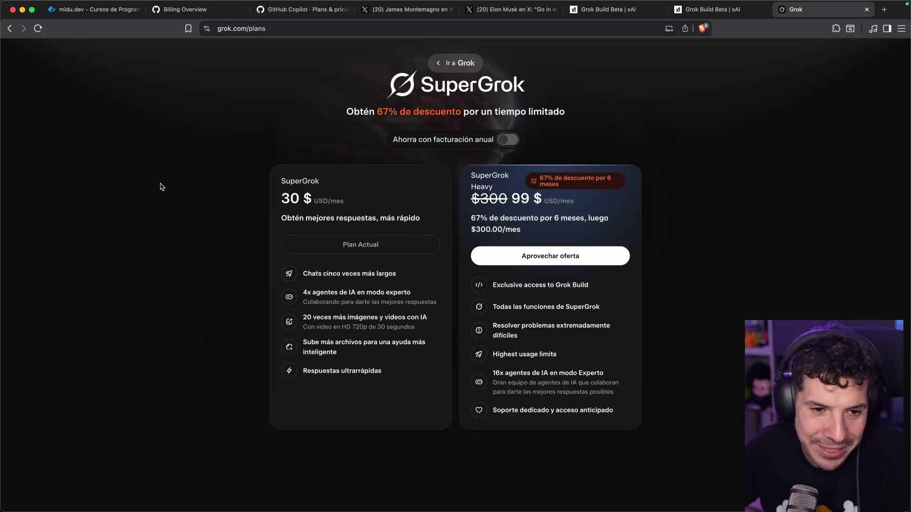
# Step: Switch Grok's plans to annual billing to see the yearly SuperGrok prices
pyautogui.click(508, 139)
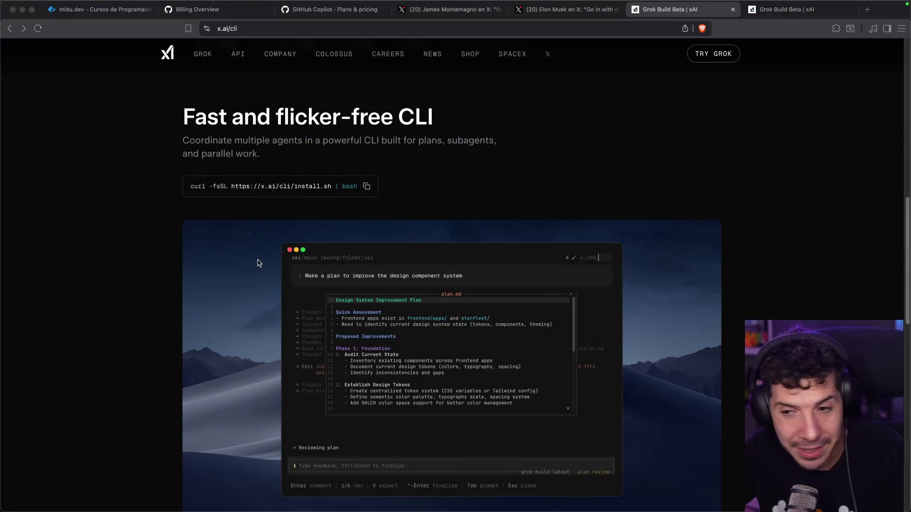
# Step: Step through the Grok Build demo's Skills, Plan, Plugins, Q&A and Subagents views
pyautogui.scroll(-5, 256, 260)
pyautogui.scroll(2, 393, 427)
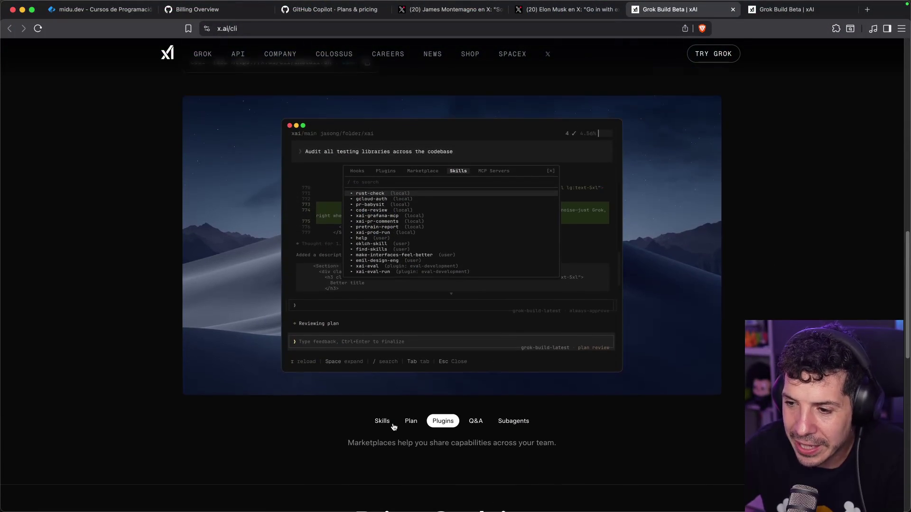
pyautogui.click(382, 424)
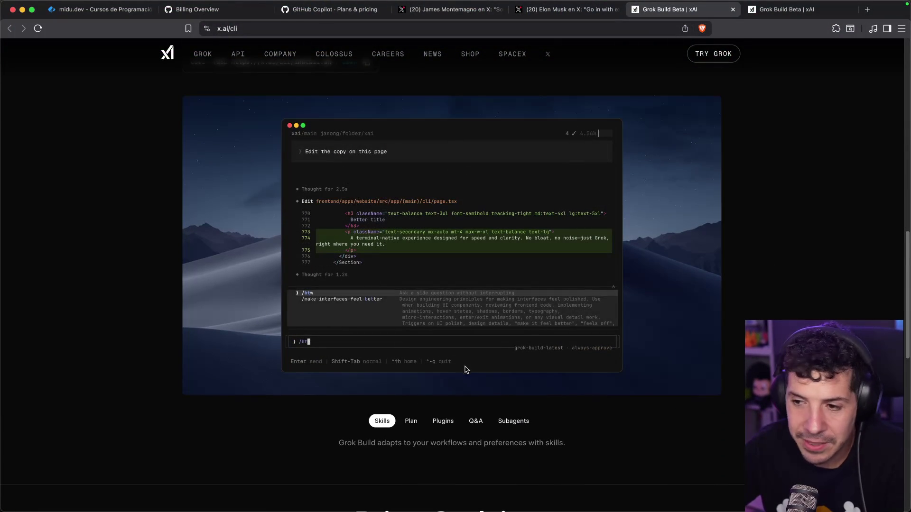
pyautogui.click(413, 425)
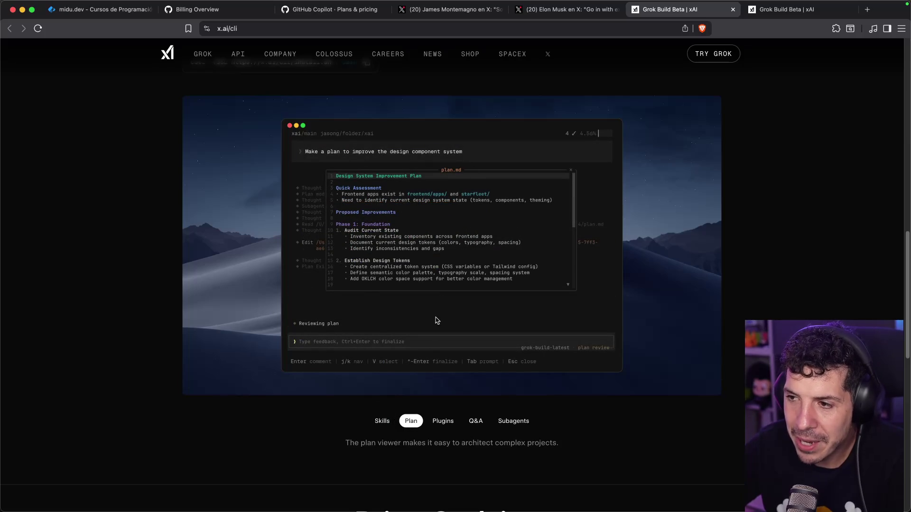
pyautogui.click(443, 422)
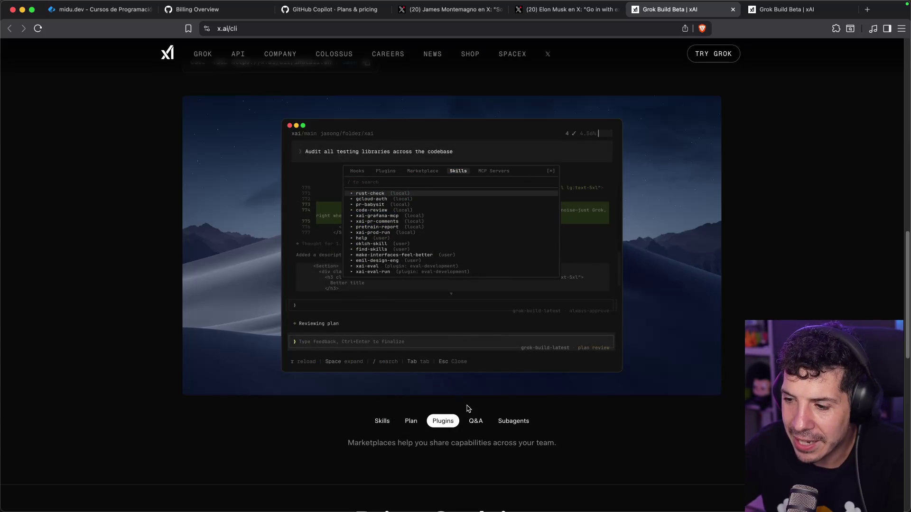
pyautogui.click(474, 425)
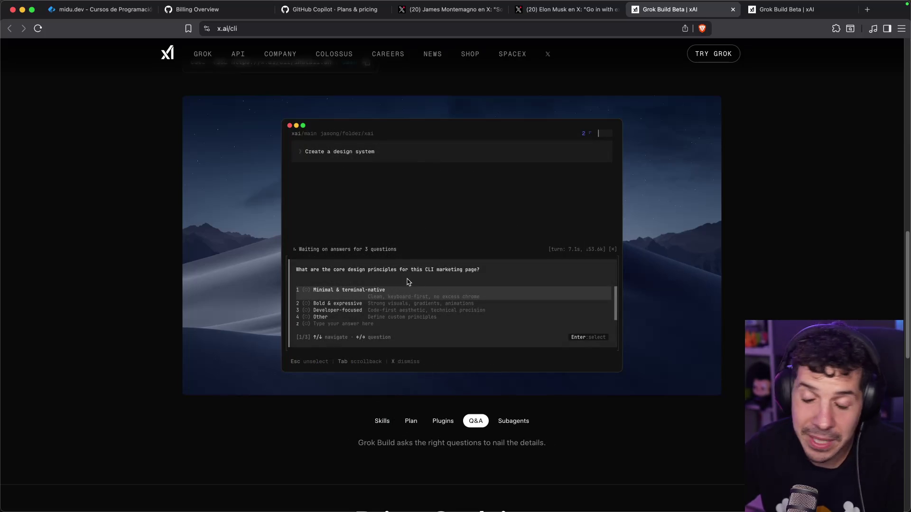
pyautogui.click(512, 424)
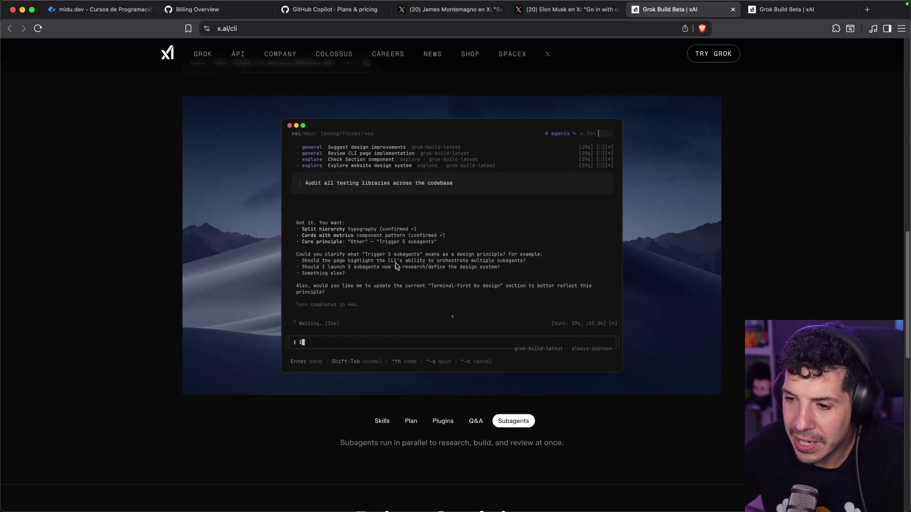
# Step: Bring the terminal app to the front from the Dock
pyautogui.scroll(-10, 427, 266)
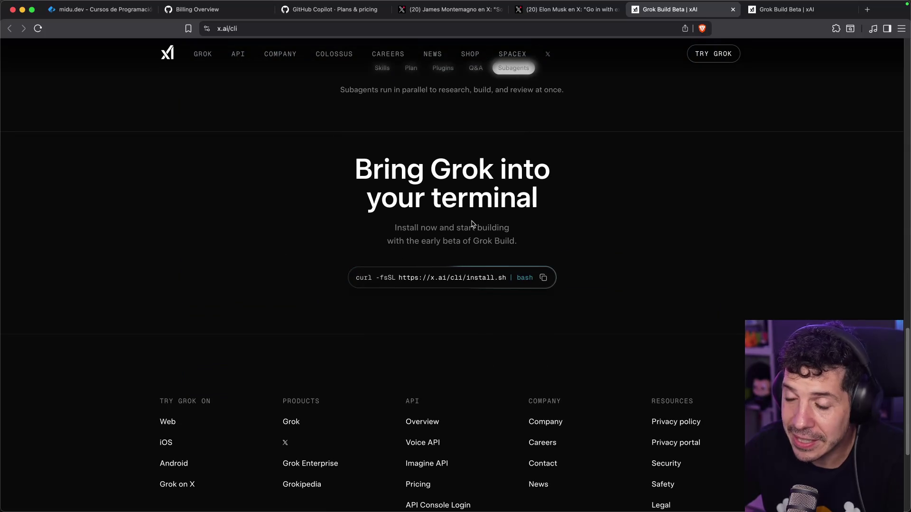
pyautogui.scroll(15, 474, 219)
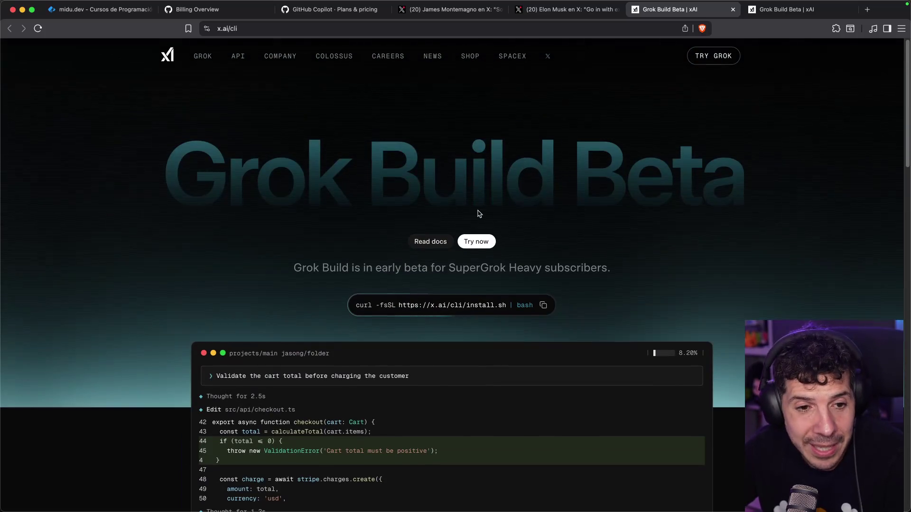
pyautogui.moveTo(384, 493)
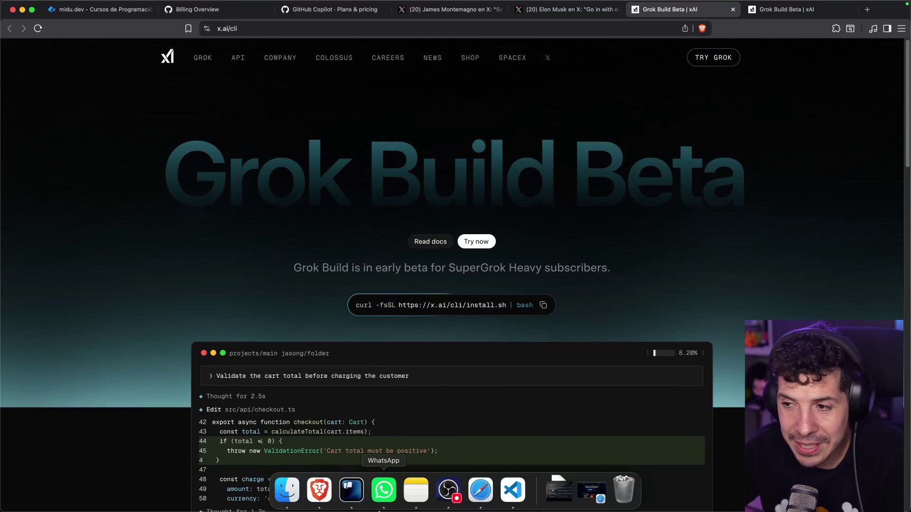
pyautogui.click(351, 490)
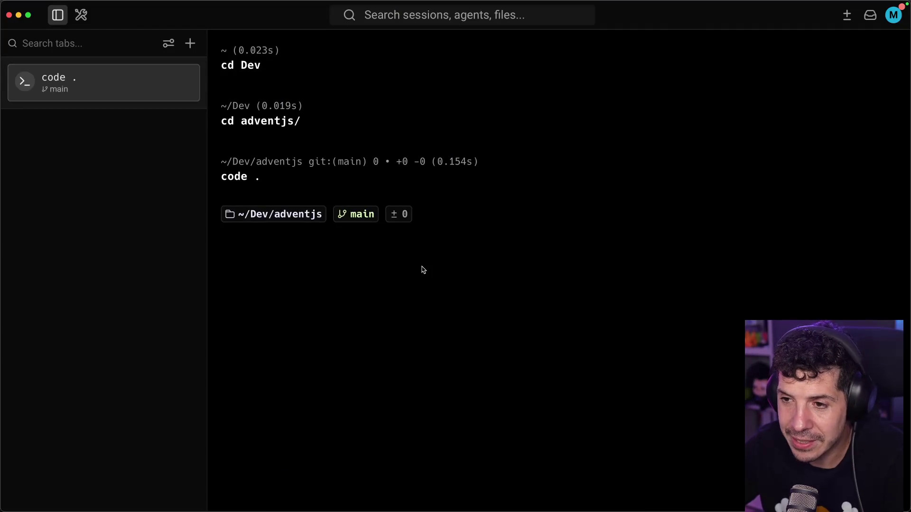
# Step: Run grok in the adventjs project, check its SuperGrok Heavy subscribe page, then return to the browser
pyautogui.write('grok')
pyautogui.press('Return')
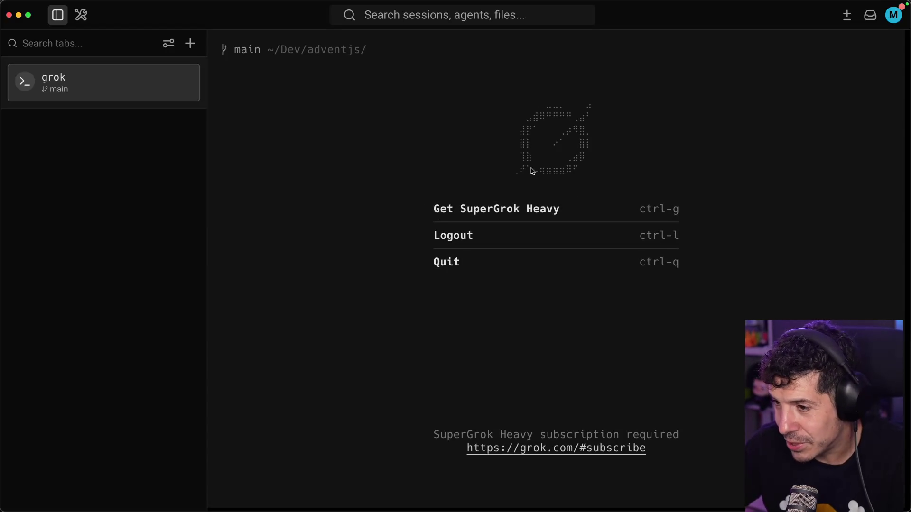
pyautogui.hotkey('ctrl', 'g')
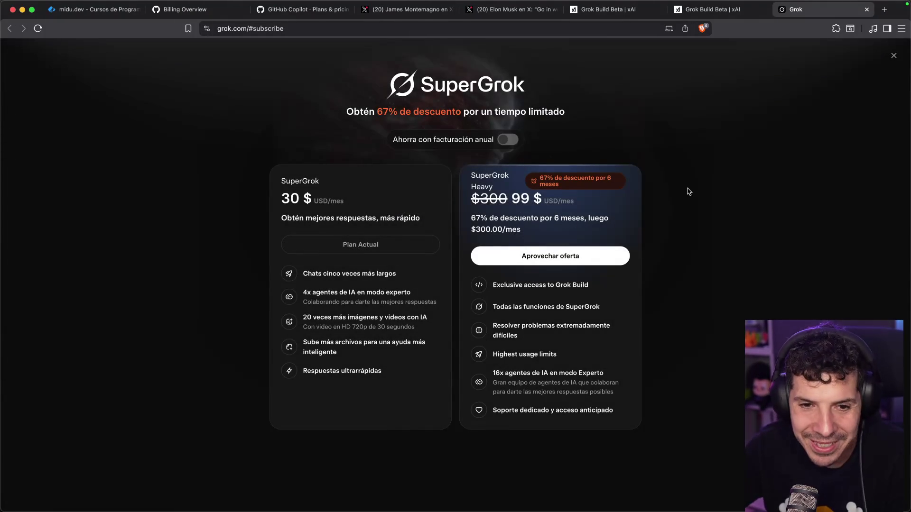
pyautogui.press('super+w')
pyautogui.press('super+Tab')
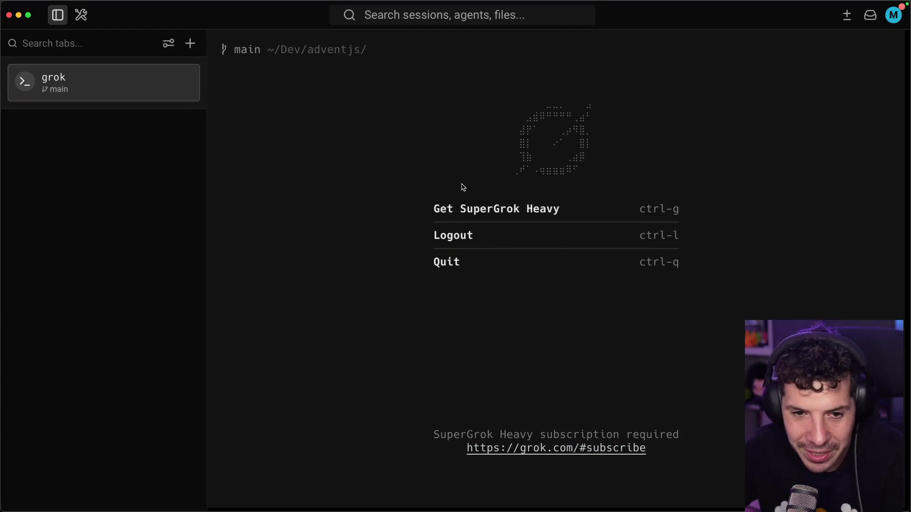
pyautogui.press('super+Tab')
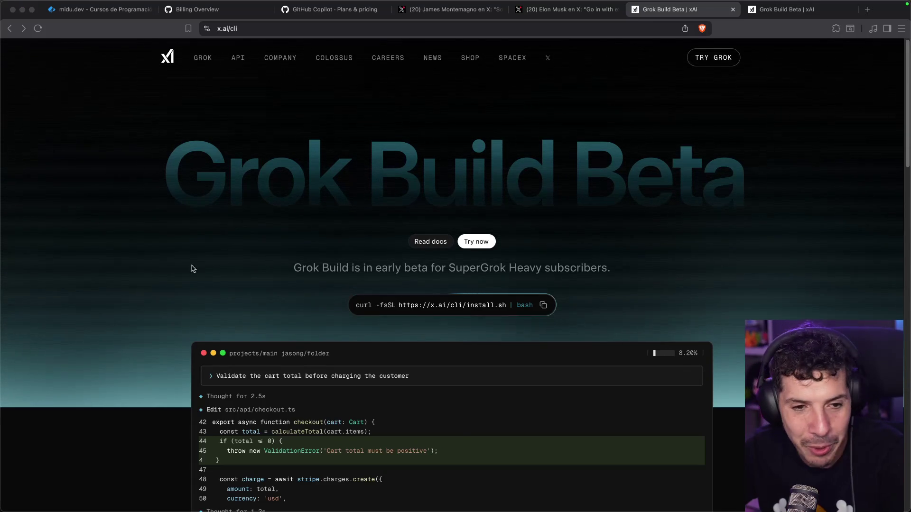
# Step: Switch back to the browser and scroll the x.ai/cli page
pyautogui.press('super+Tab')
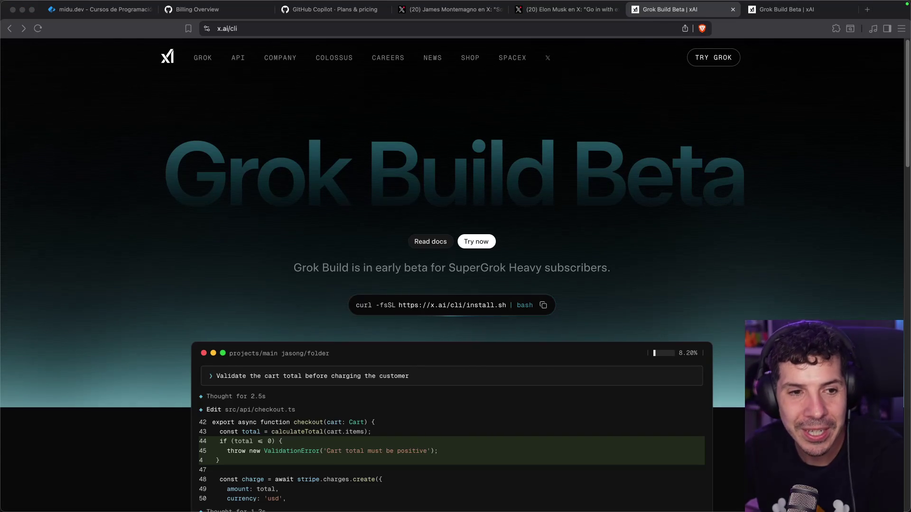
pyautogui.scroll(-15, 220, 312)
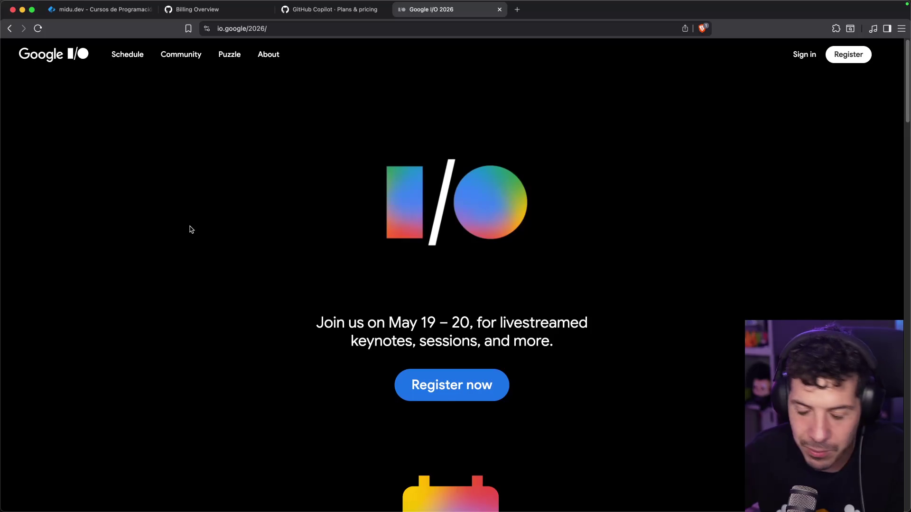
# Step: Scroll the Google I/O 2026 page, reading the keynote date and session times
pyautogui.scroll(-4, 191, 229)
pyautogui.scroll(4, 221, 226)
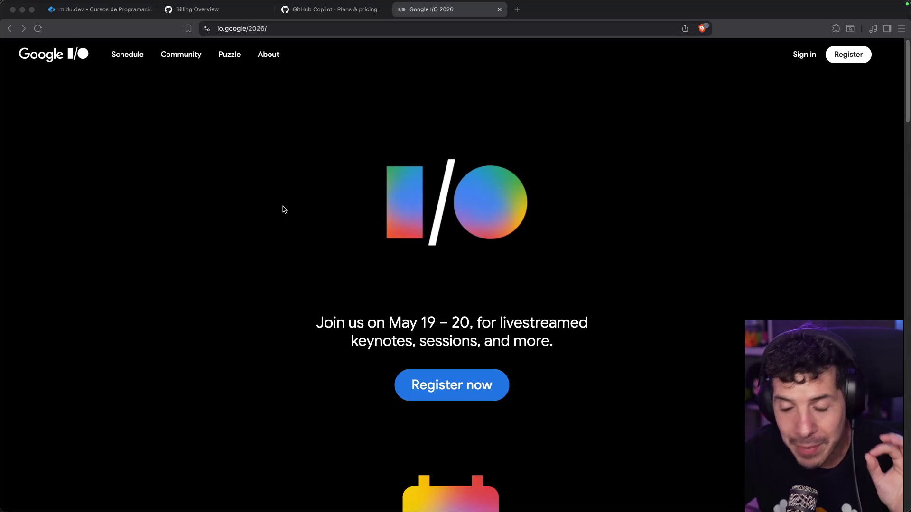
pyautogui.scroll(-4, 305, 289)
pyautogui.scroll(4, 297, 301)
pyautogui.scroll(-10, 297, 297)
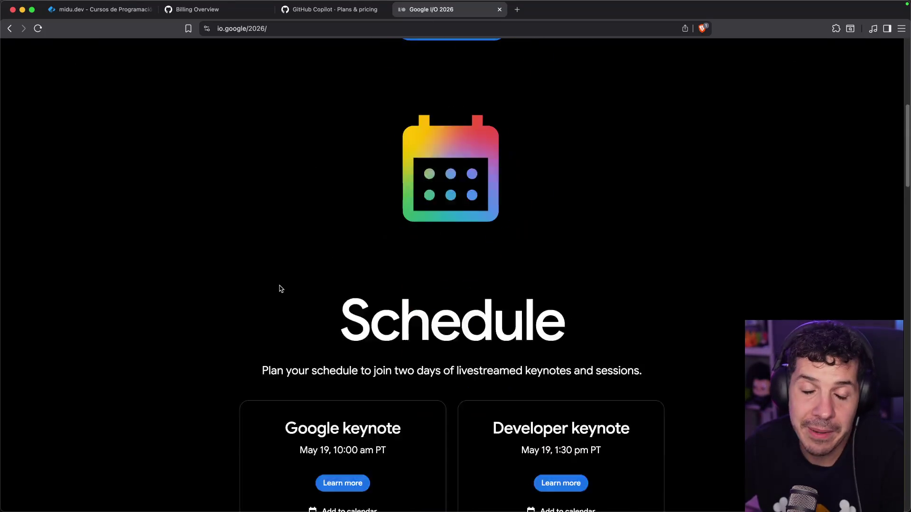
pyautogui.moveTo(454, 290); pyautogui.dragTo(442, 292)
pyautogui.click(432, 323)
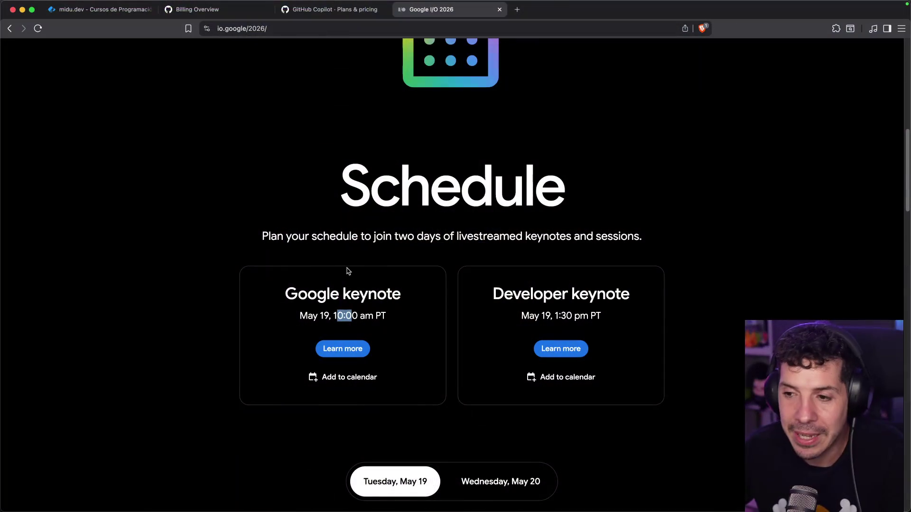
pyautogui.scroll(-5, 242, 279)
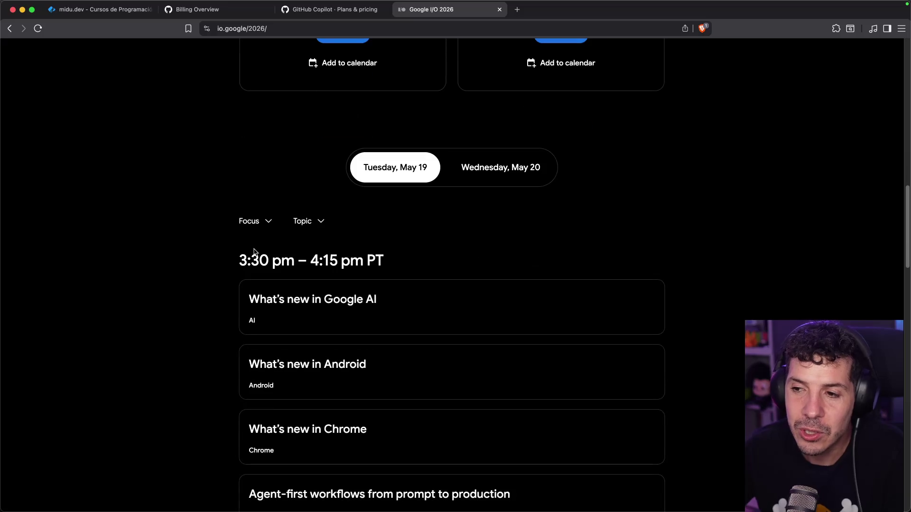
pyautogui.scroll(-2, 309, 209)
pyautogui.scroll(5, 248, 232)
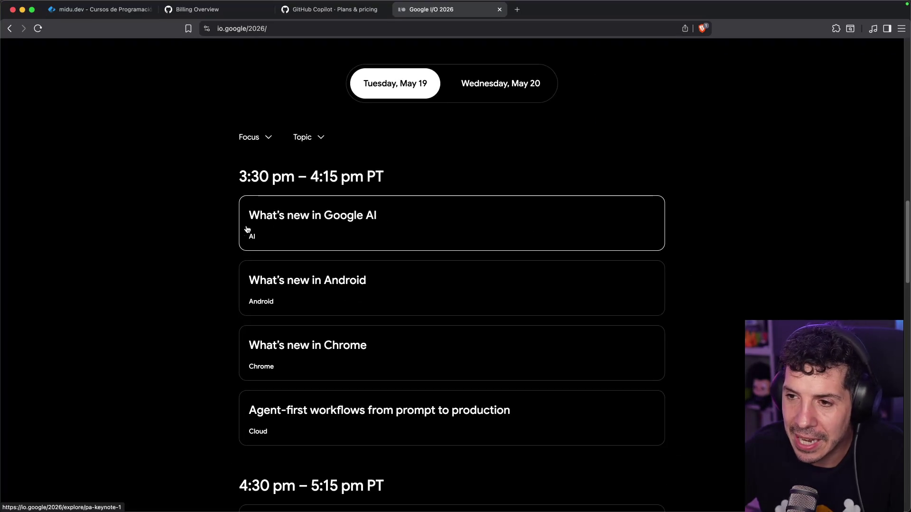
pyautogui.scroll(-2, 193, 209)
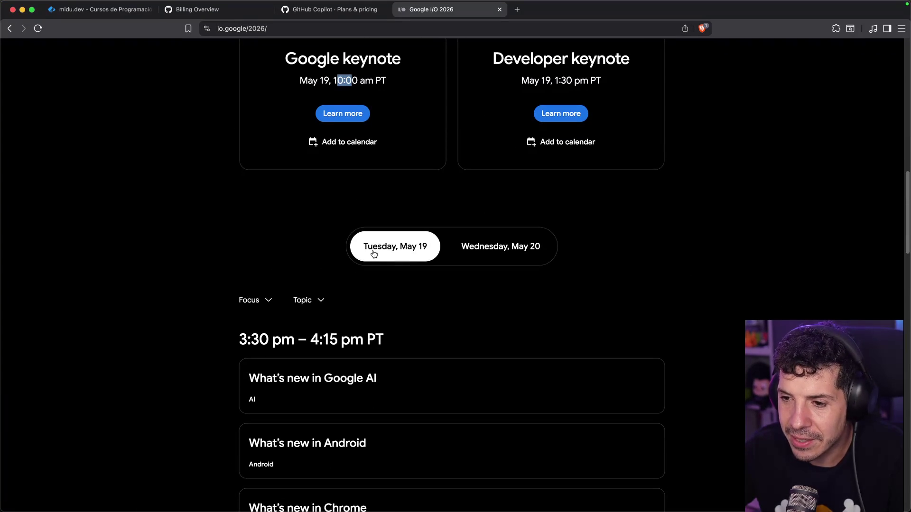
pyautogui.moveTo(247, 339); pyautogui.dragTo(298, 340)
pyautogui.click(271, 341)
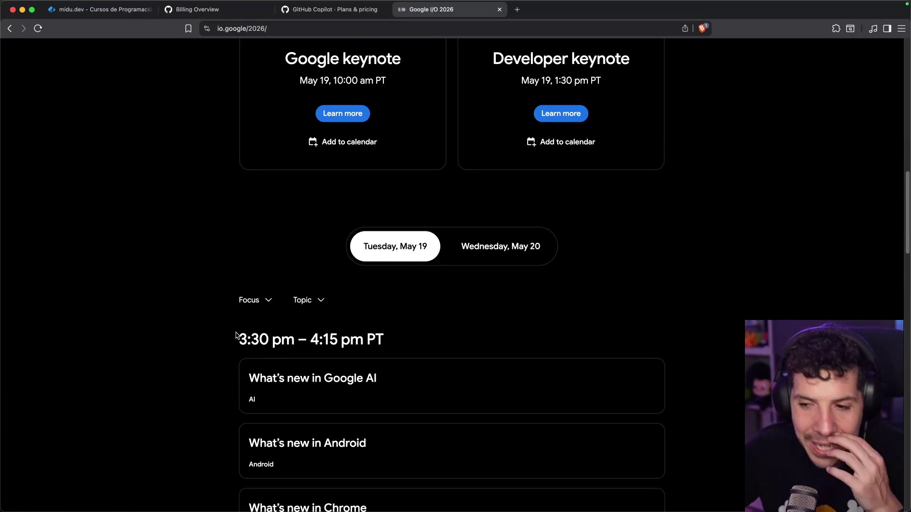
# Step: Look over the I/O countdown, then switch to the X post on expected Google I/O releases
pyautogui.scroll(-5, 231, 333)
pyautogui.scroll(-5, 232, 328)
pyautogui.scroll(10, 236, 322)
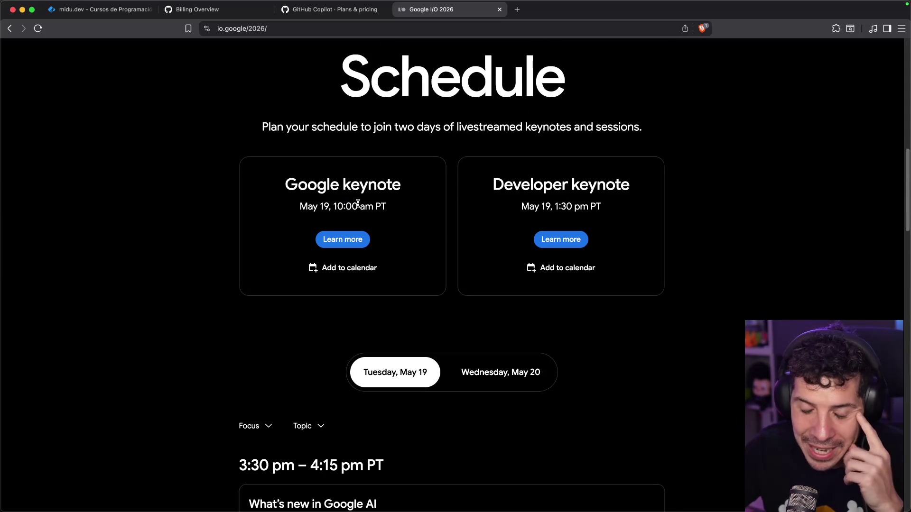
pyautogui.scroll(-3, 311, 209)
pyautogui.scroll(10, 305, 272)
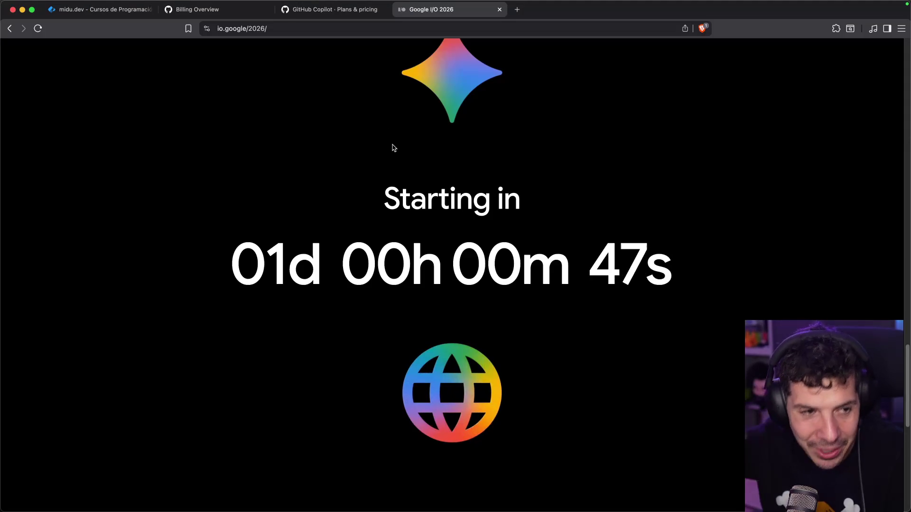
pyautogui.moveTo(258, 282); pyautogui.dragTo(501, 255)
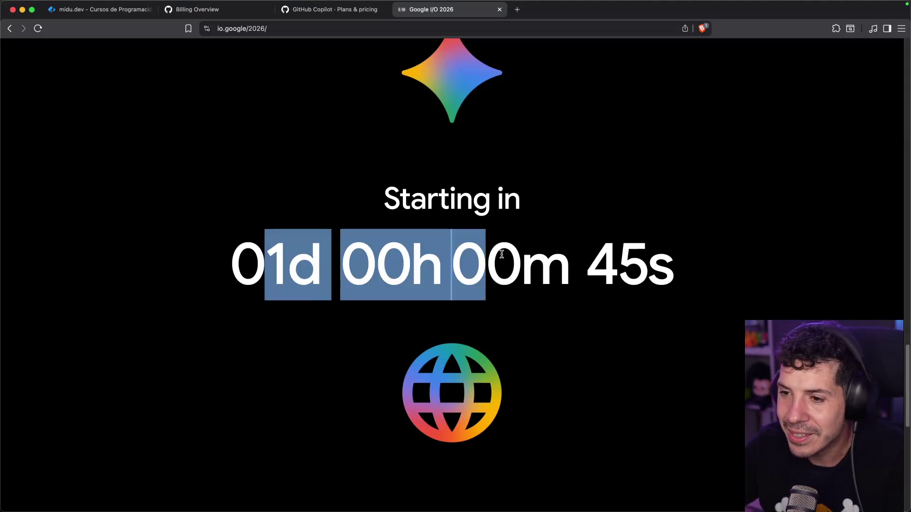
pyautogui.scroll(-15, 429, 252)
pyautogui.scroll(5, 356, 231)
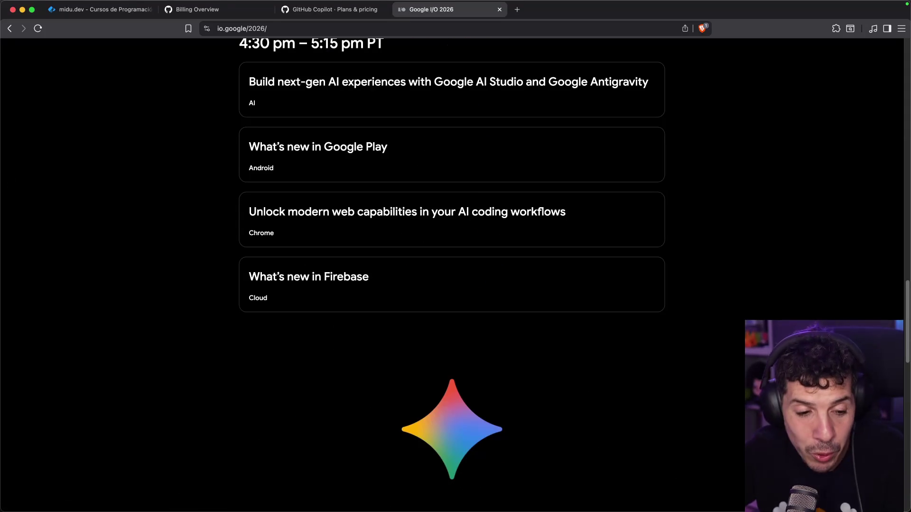
pyautogui.press('super+Tab')
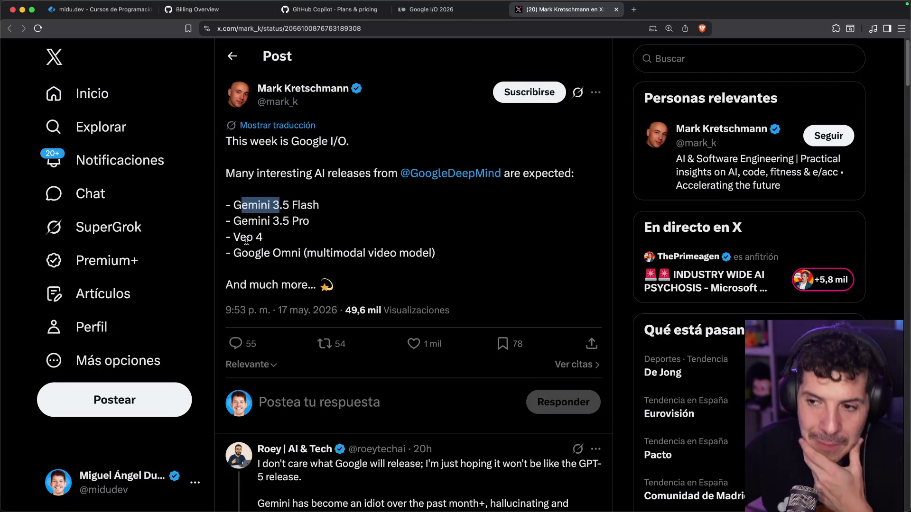
# Step: Select the X post's list of expected releases, then scroll back through the post
pyautogui.click(294, 256)
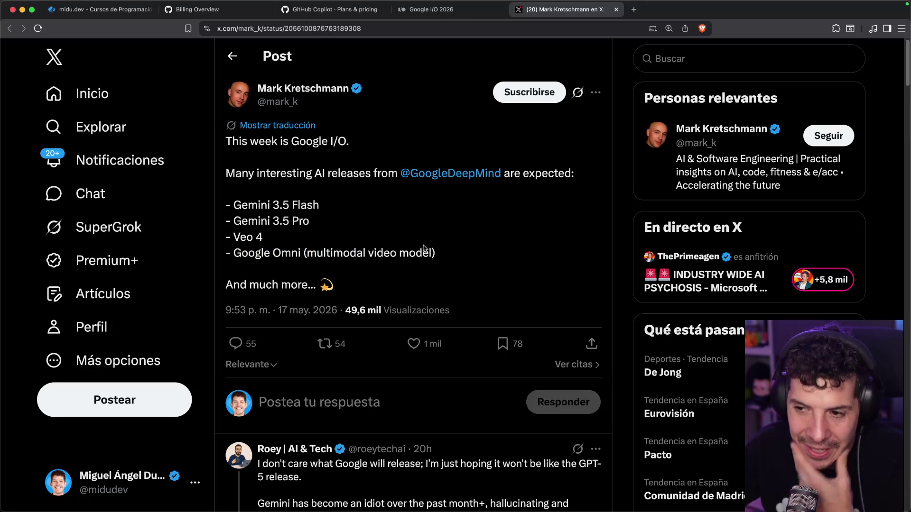
pyautogui.moveTo(345, 272); pyautogui.dragTo(240, 199)
pyautogui.click(240, 199)
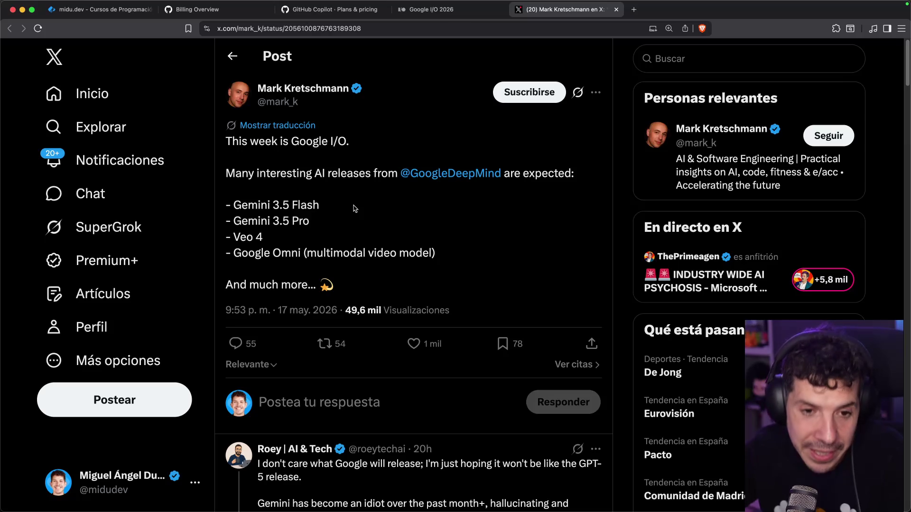
pyautogui.scroll(-3, 355, 211)
pyautogui.scroll(1, 356, 230)
pyautogui.scroll(2, 355, 231)
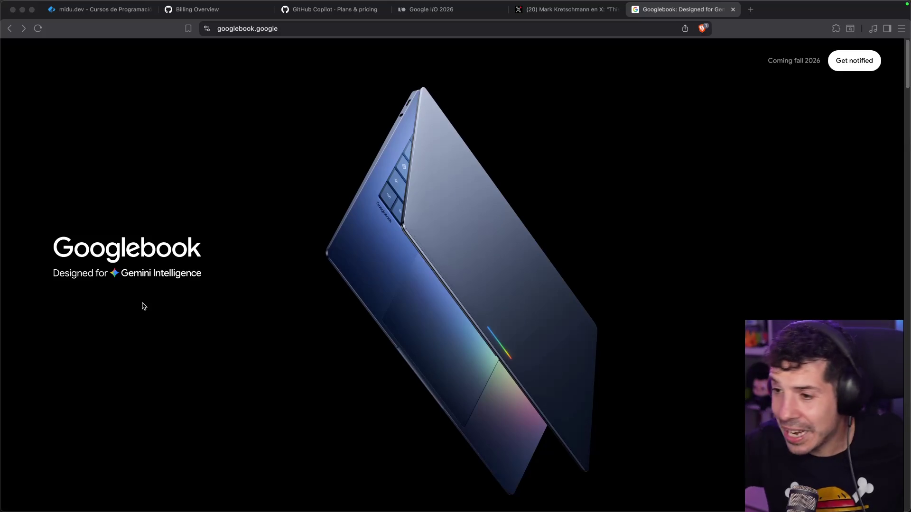
# Step: Scroll through the Googlebook landing page
pyautogui.scroll(-5, 246, 275)
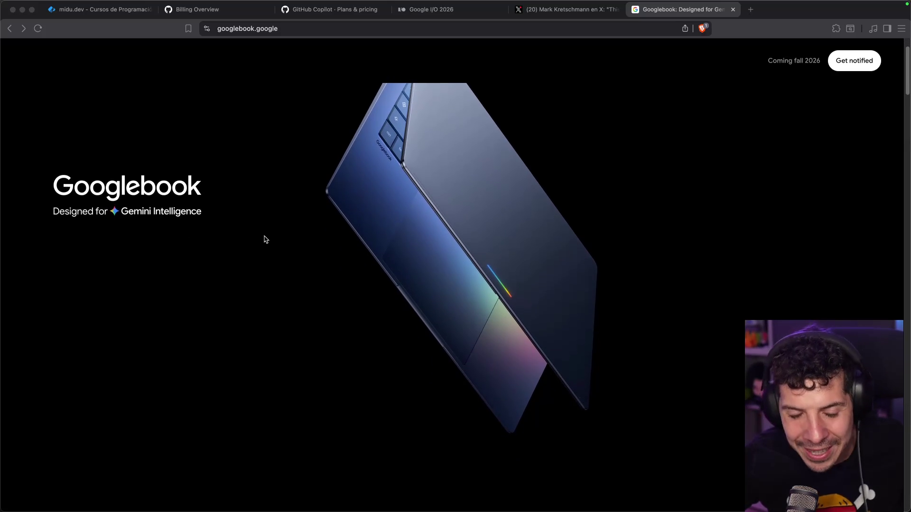
pyautogui.scroll(-5, 244, 233)
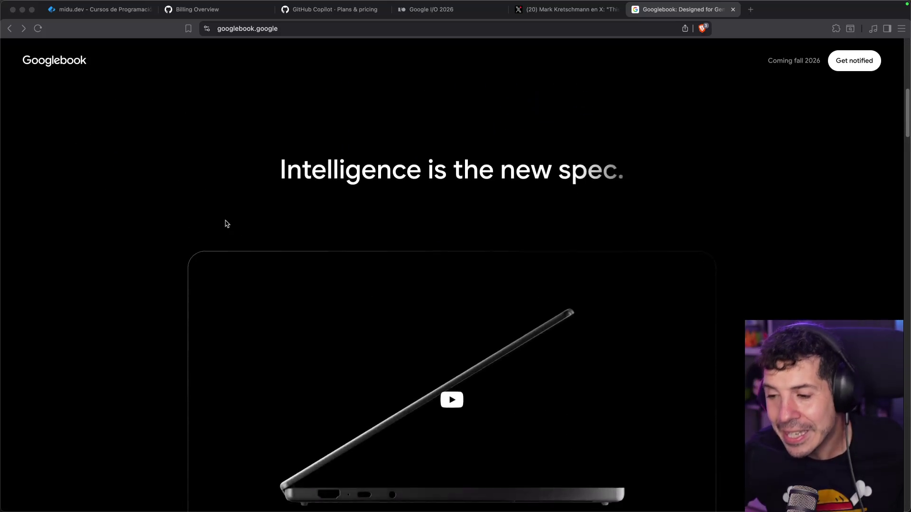
pyautogui.scroll(-3, 168, 221)
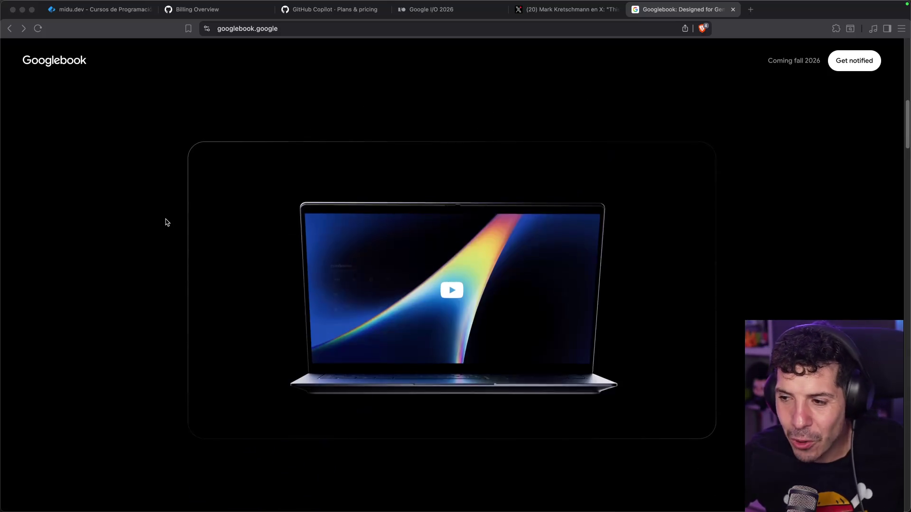
pyautogui.scroll(2, 172, 222)
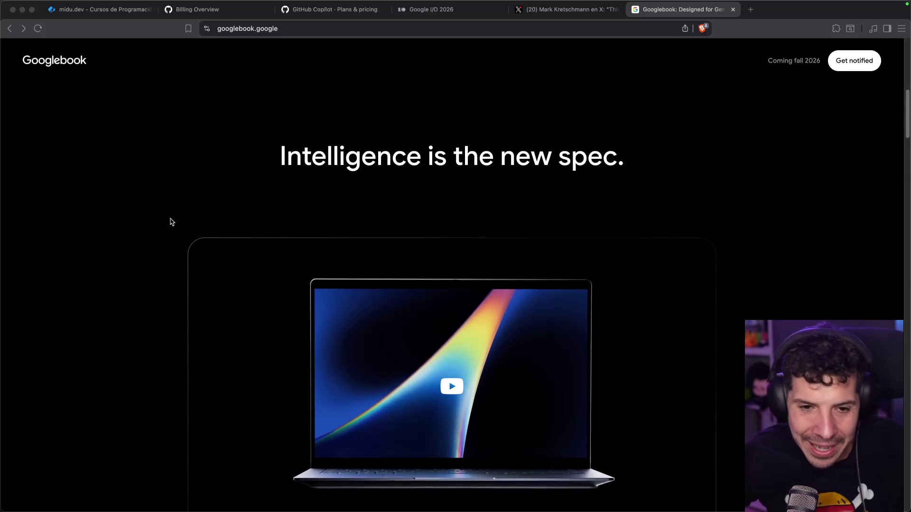
pyautogui.scroll(-3, 185, 269)
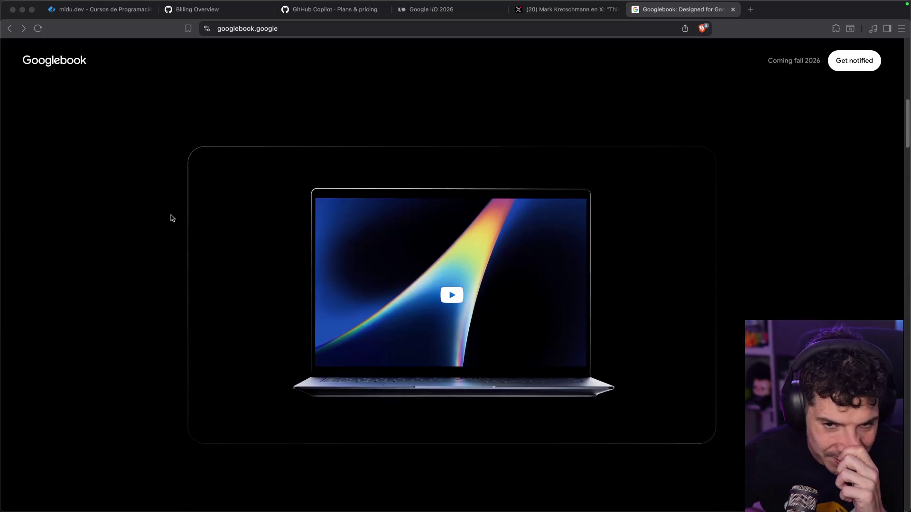
pyautogui.scroll(5, 173, 218)
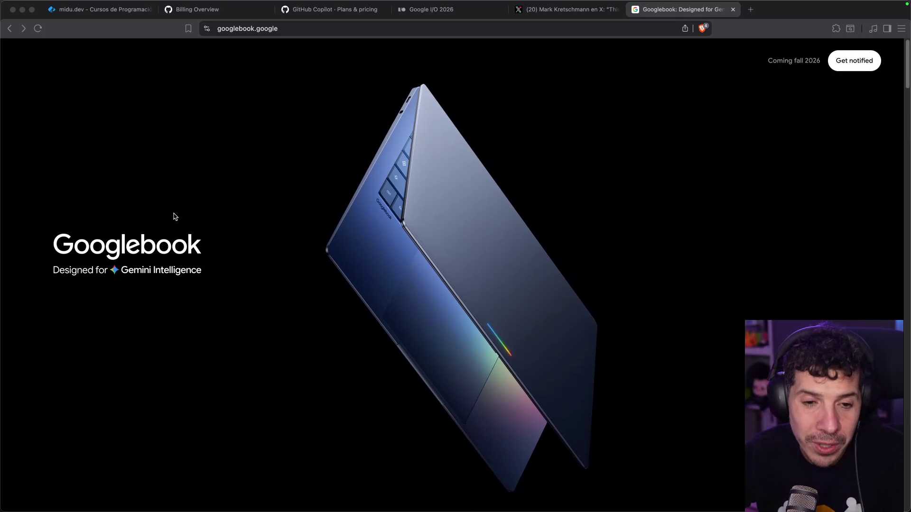
# Step: Search 'chromebook' in a new tab, skim Google's Chromebooks page, then close it
pyautogui.press('super+t')
pyautogui.write('chromebook')
pyautogui.press('Return')
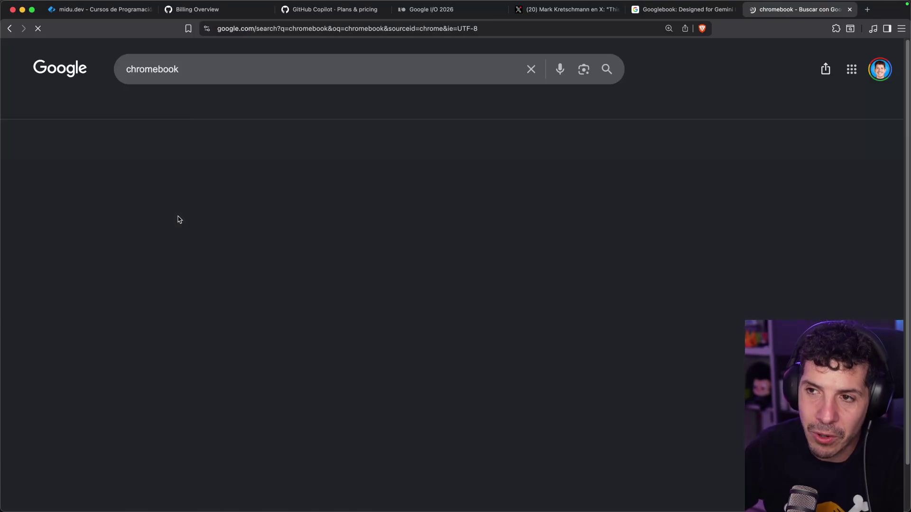
pyautogui.scroll(-3, 42, 239)
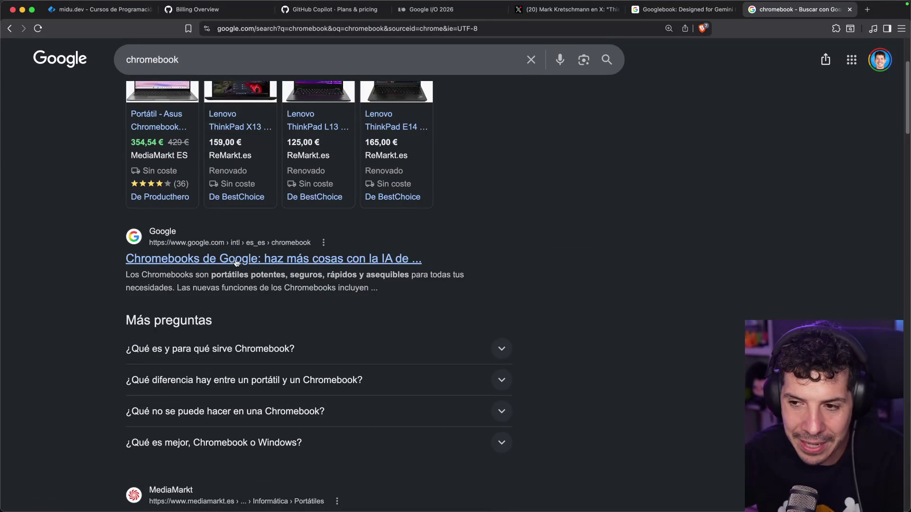
pyautogui.click(236, 260)
pyautogui.scroll(-8, 272, 240)
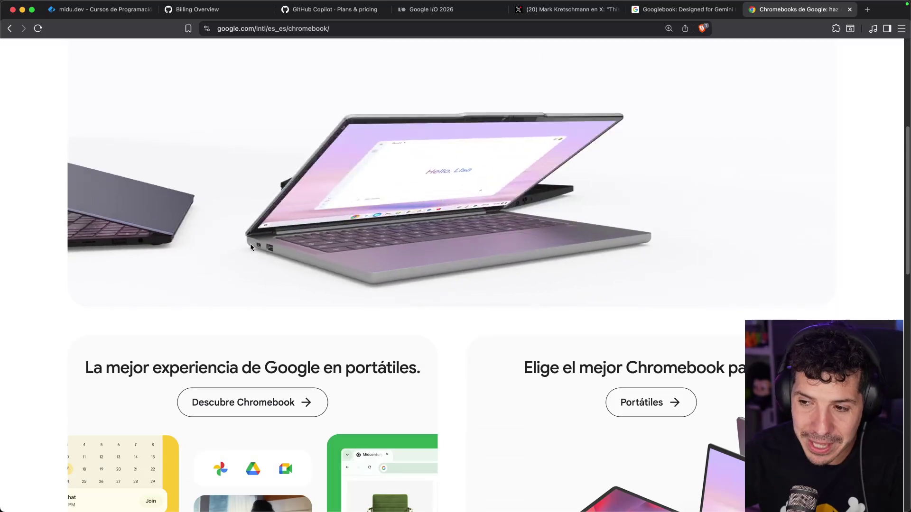
pyautogui.scroll(-5, 257, 232)
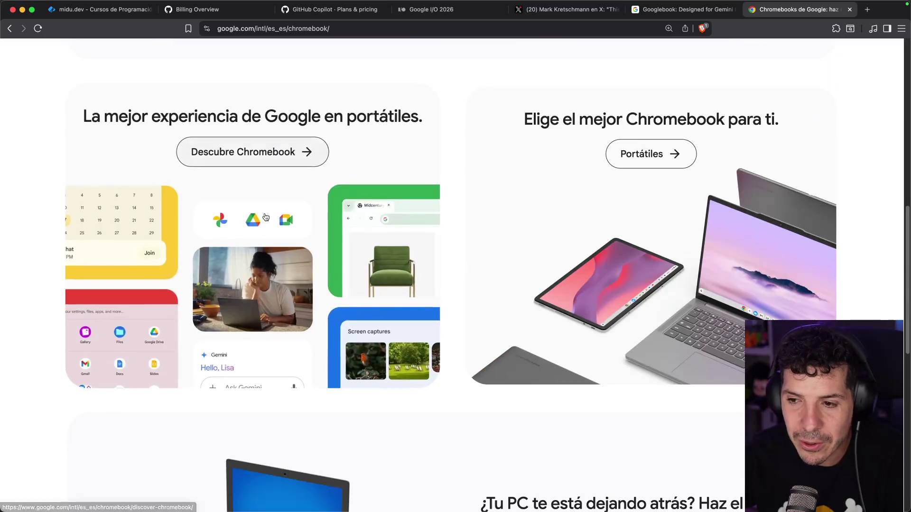
pyautogui.scroll(10, 266, 217)
pyautogui.press('super+w')
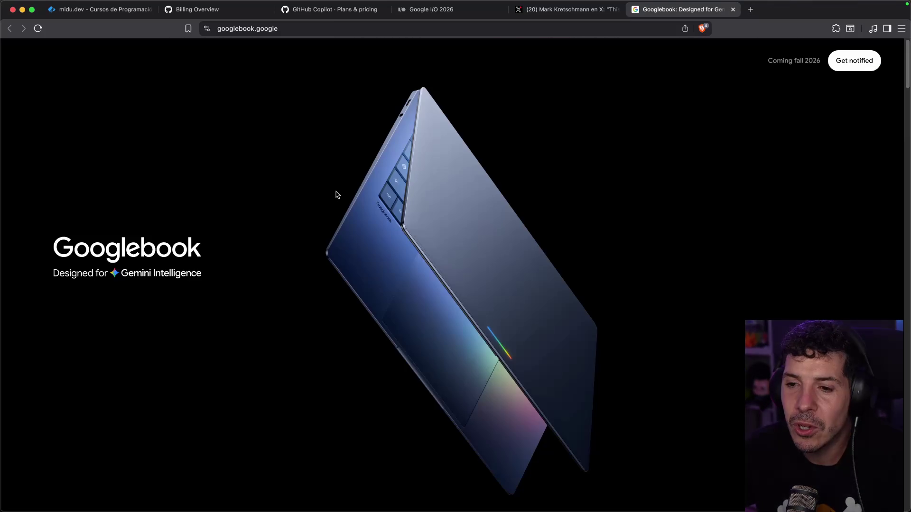
# Step: Scroll down the Googlebook page and start the 'Introducing Googlebook' video
pyautogui.scroll(-3, 332, 256)
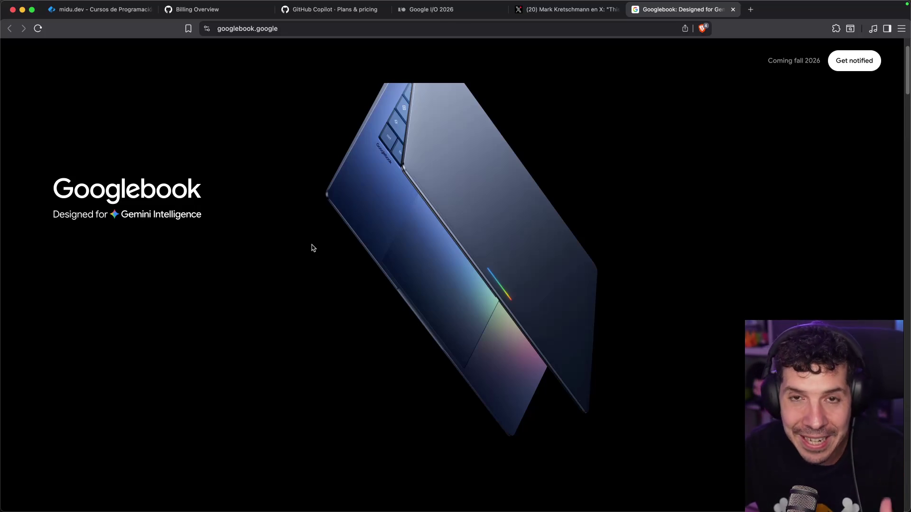
pyautogui.scroll(-5, 313, 248)
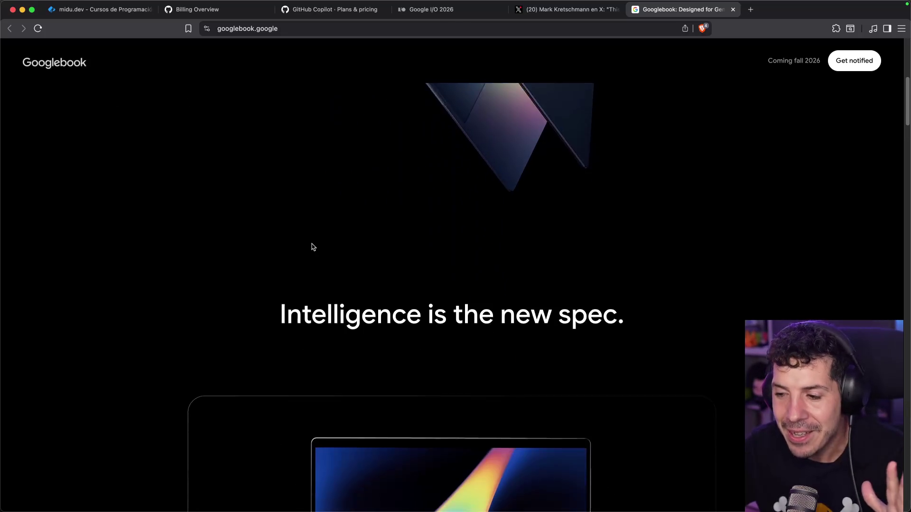
pyautogui.scroll(-2, 313, 247)
pyautogui.scroll(-5, 312, 246)
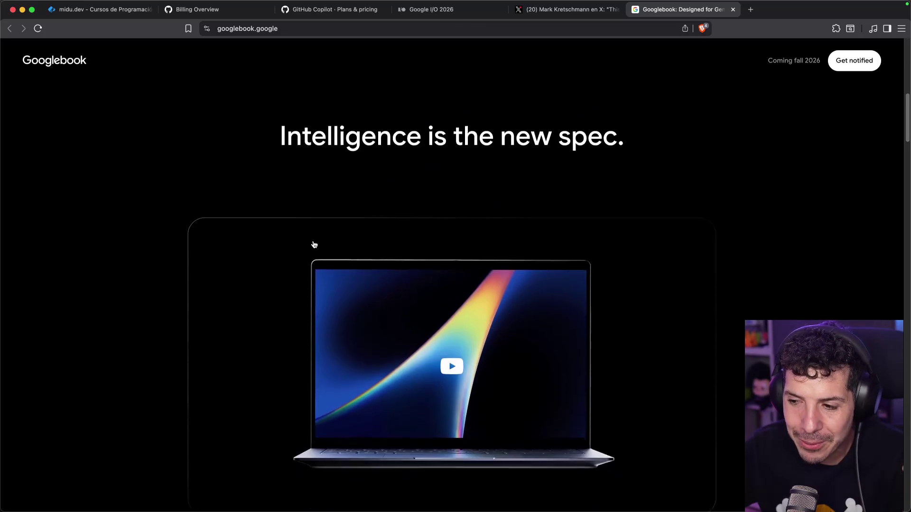
pyautogui.scroll(-3, 314, 245)
pyautogui.click(453, 285)
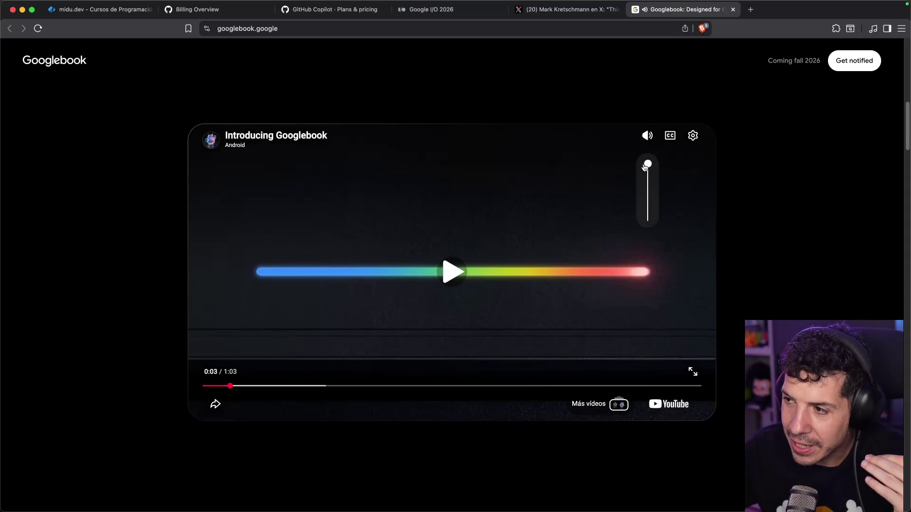
pyautogui.click(649, 199)
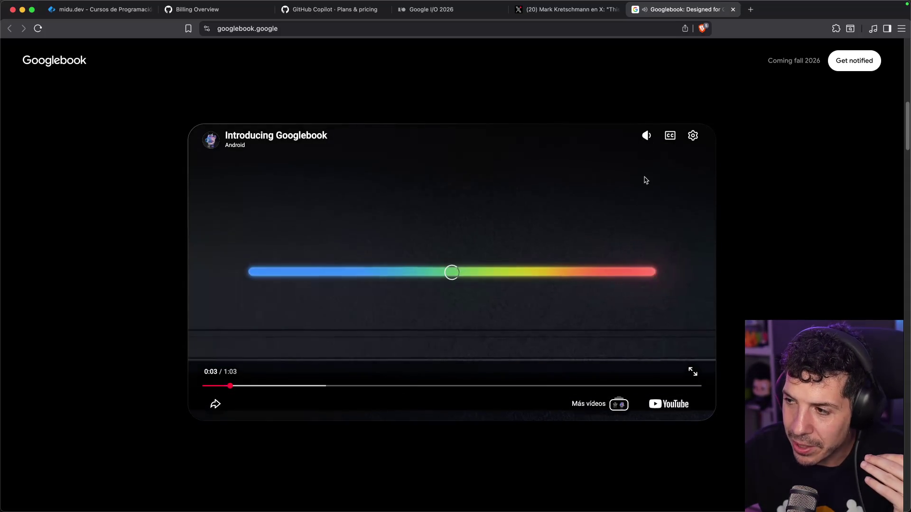
# Step: Mute the Introducing Googlebook video, skip ahead to about 0:47, and pause and resume it
pyautogui.click(647, 136)
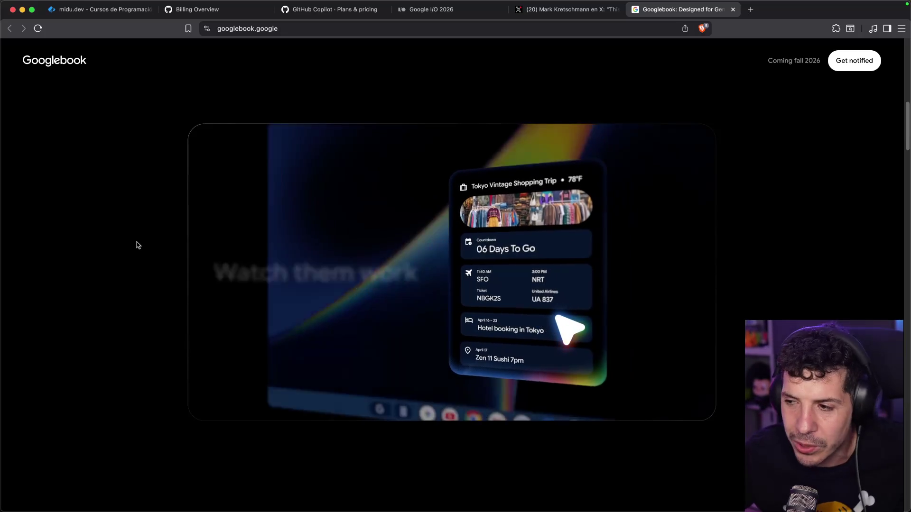
pyautogui.moveTo(234, 270)
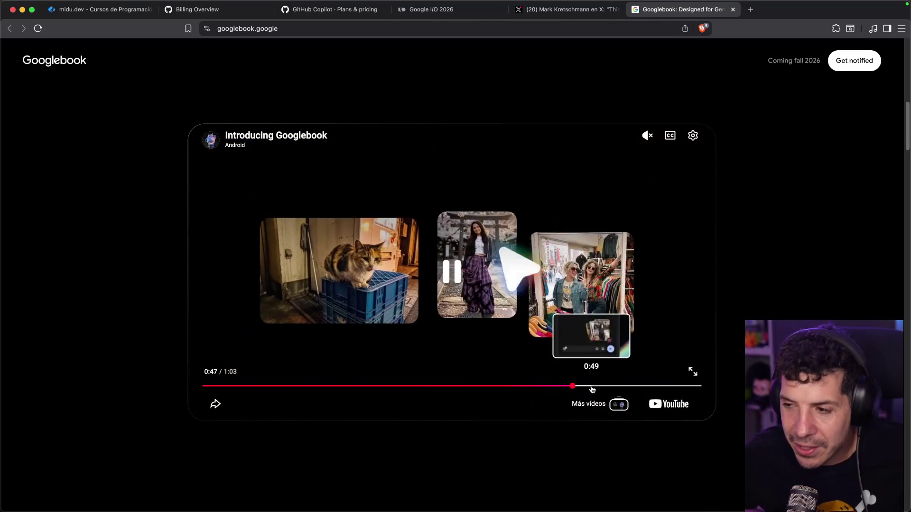
pyautogui.moveTo(596, 390)
pyautogui.mouseDown()
pyautogui.moveTo(620, 387)
pyautogui.moveTo(574, 388)
pyautogui.mouseUp()
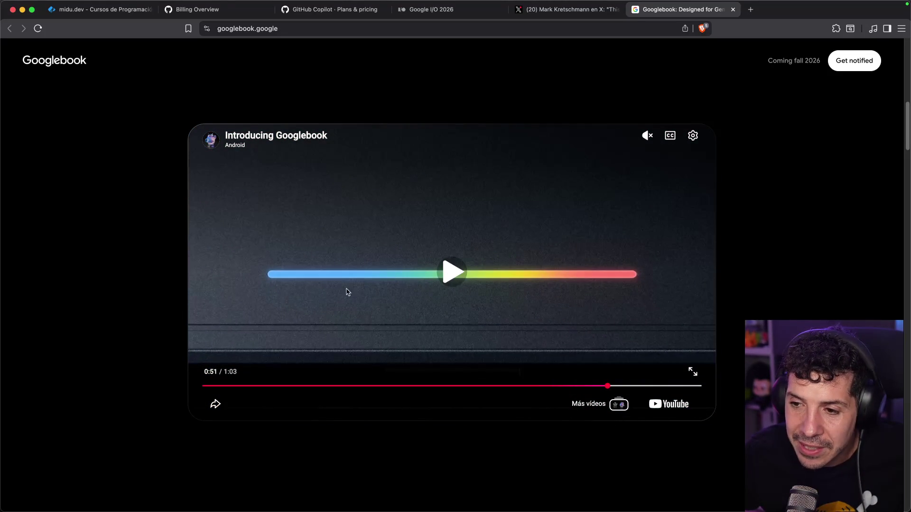
pyautogui.click(455, 270)
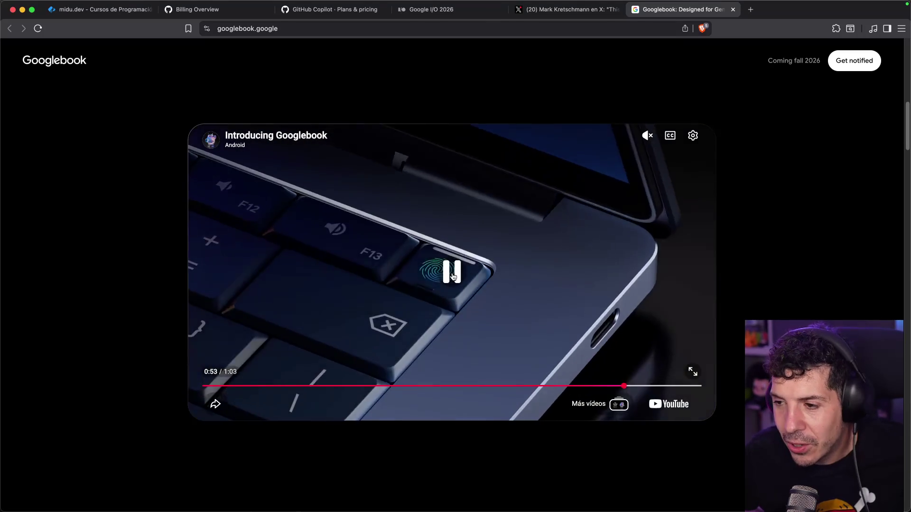
pyautogui.click(453, 276)
pyautogui.click(452, 277)
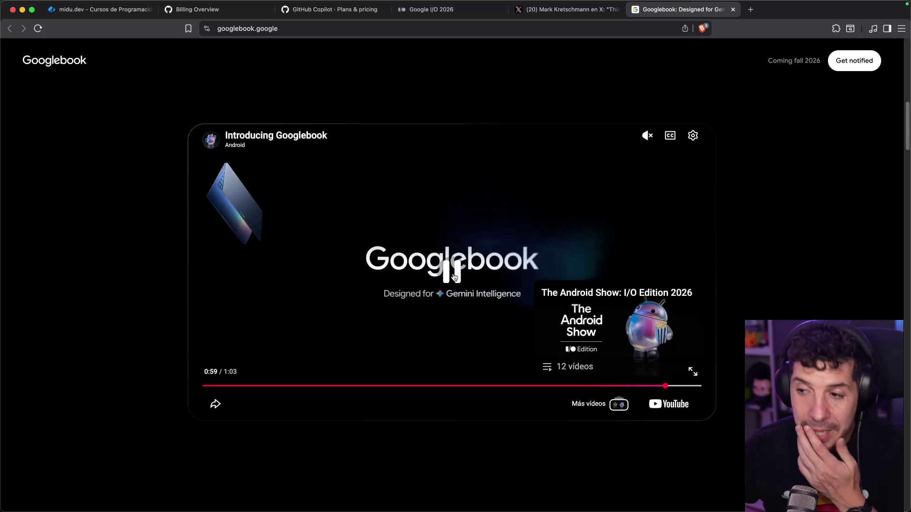
# Step: Scroll past Magic Pointer, Create My Widget, Cast My Apps and Quick Access to the laptop photo gallery
pyautogui.scroll(-10, 185, 268)
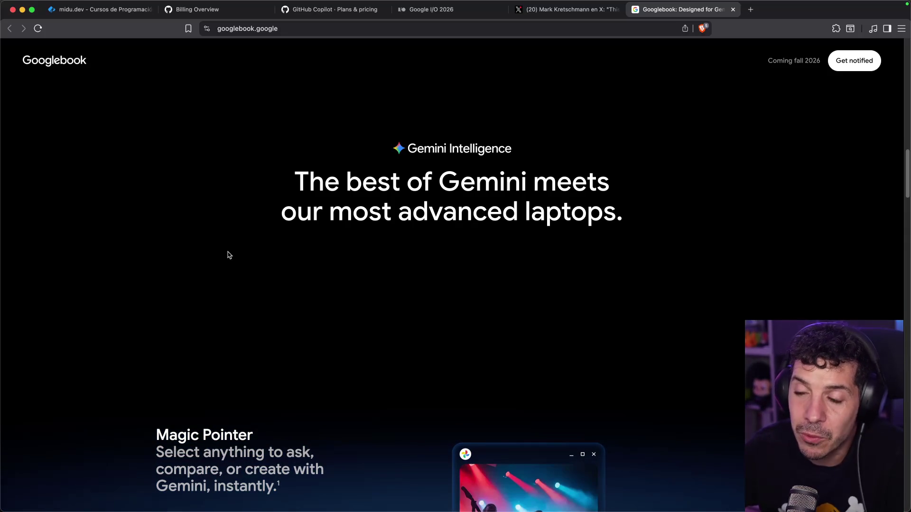
pyautogui.scroll(-5, 229, 255)
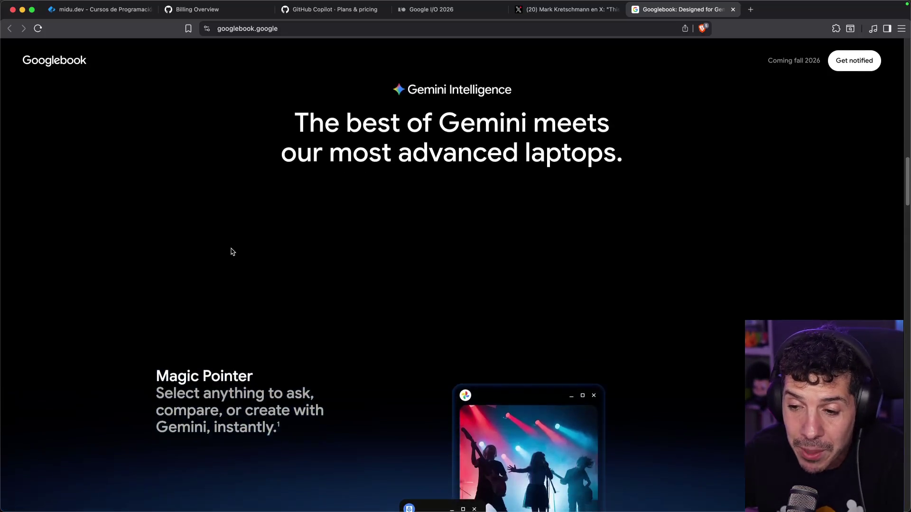
pyautogui.scroll(-5, 277, 249)
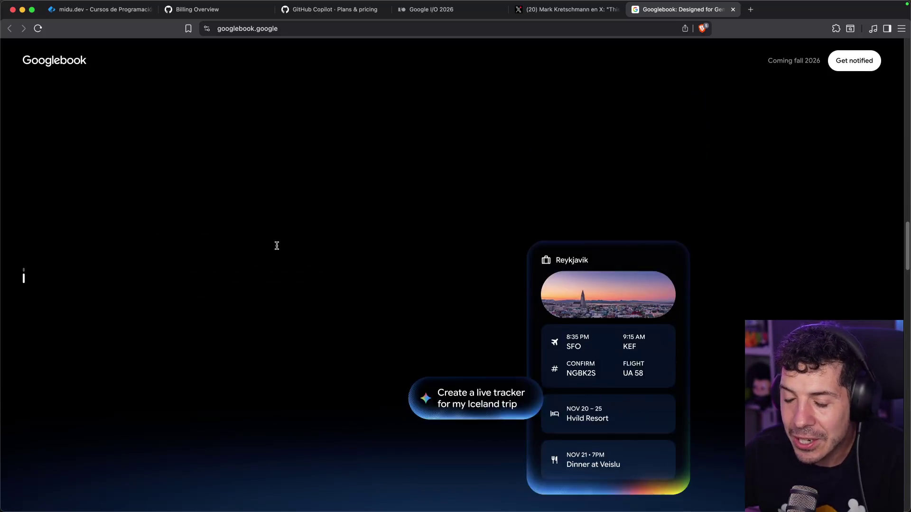
pyautogui.scroll(-8, 285, 243)
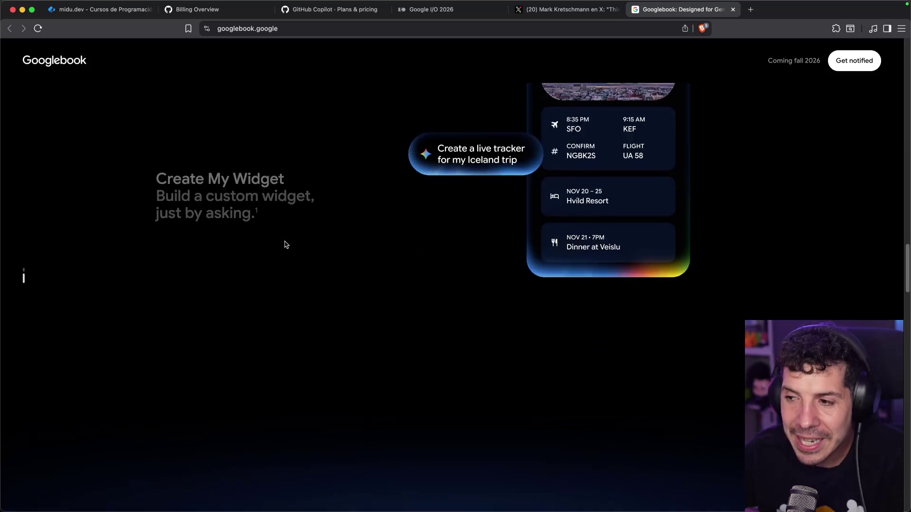
pyautogui.scroll(1, 162, 235)
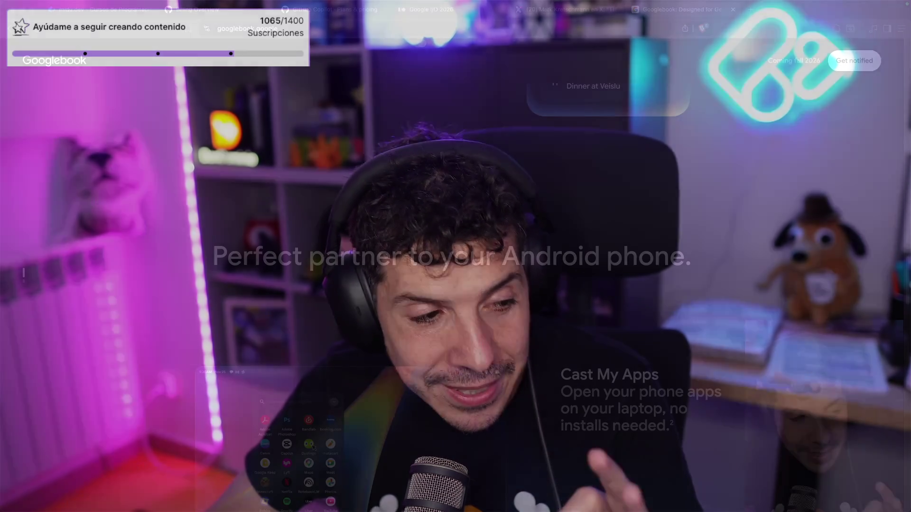
pyautogui.scroll(-3, 460, 198)
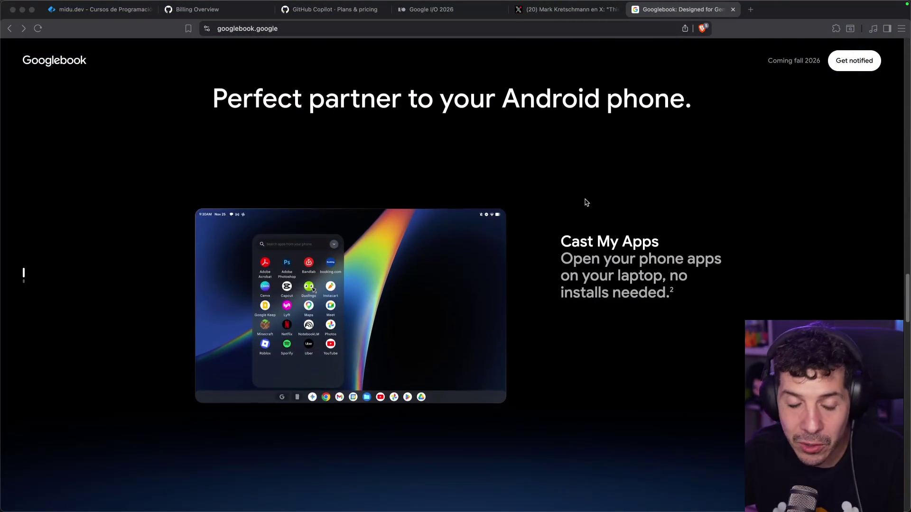
pyautogui.scroll(-6, 584, 204)
pyautogui.scroll(-4, 586, 203)
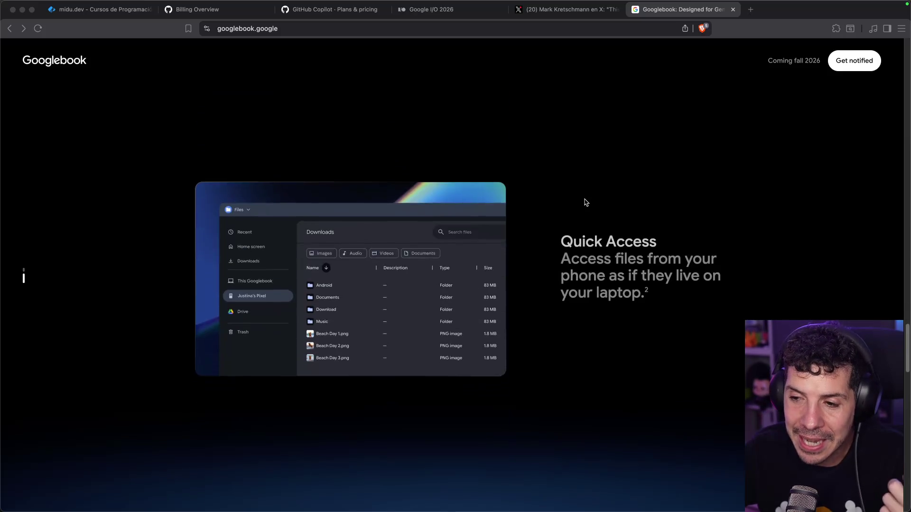
pyautogui.scroll(-8, 565, 213)
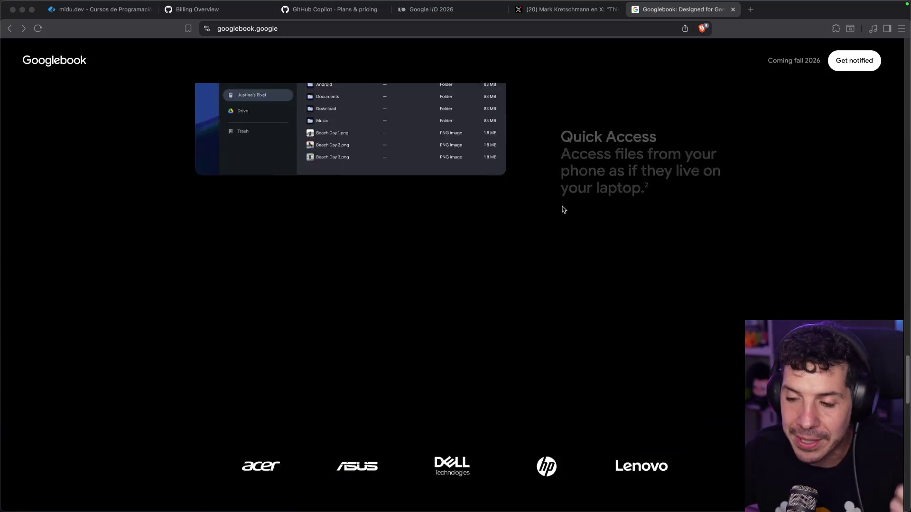
pyautogui.scroll(-2, 570, 203)
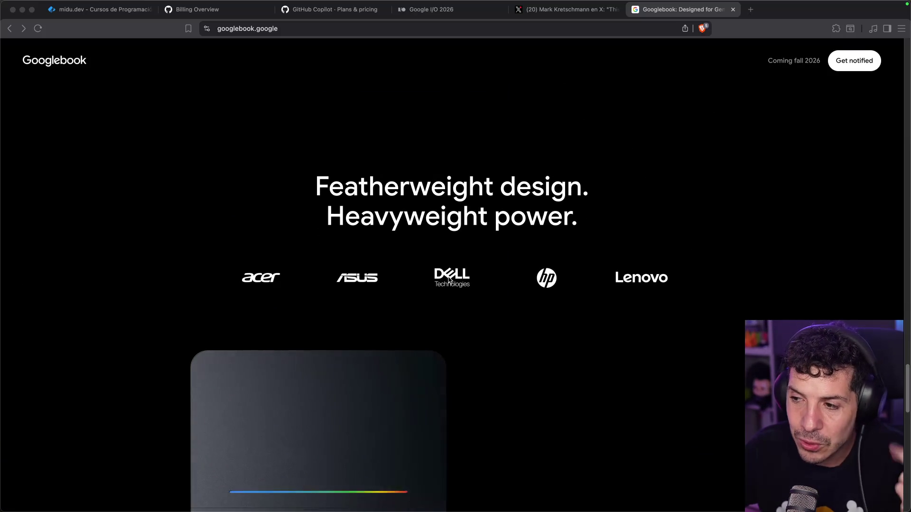
pyautogui.scroll(-4, 628, 275)
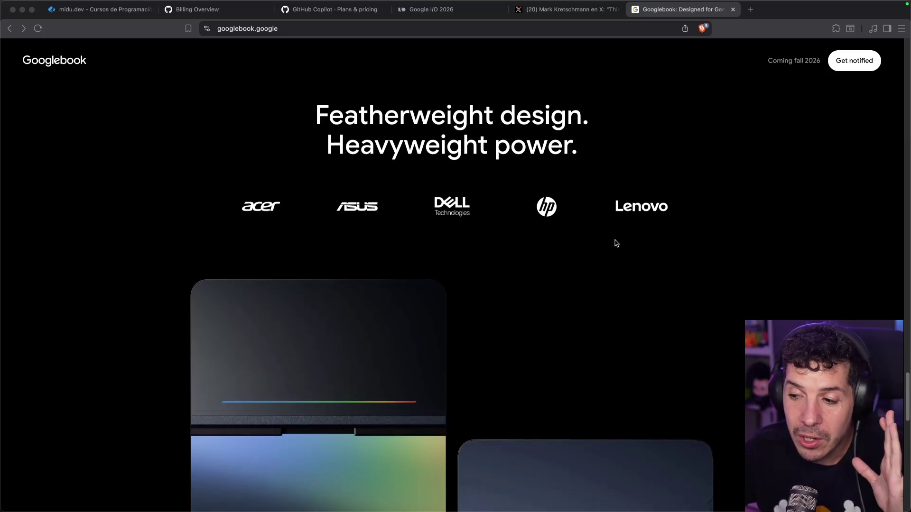
pyautogui.scroll(3, 595, 230)
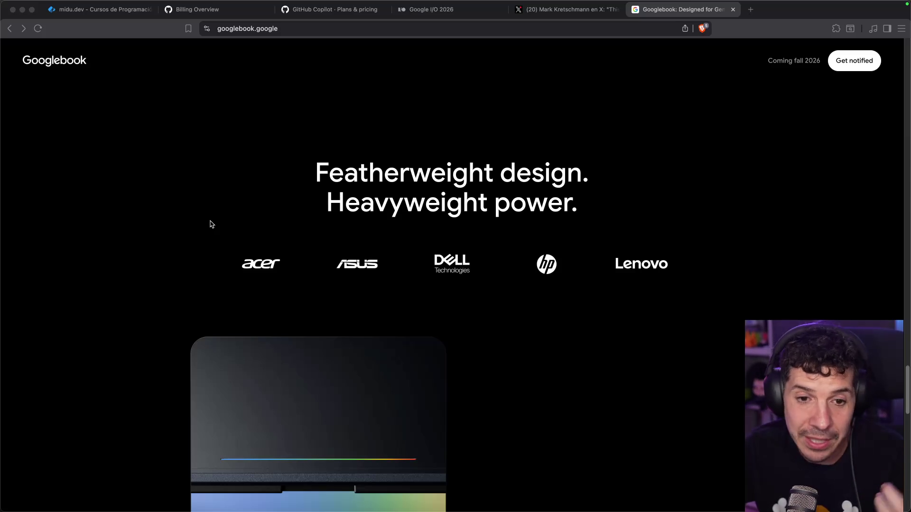
pyautogui.scroll(-10, 212, 224)
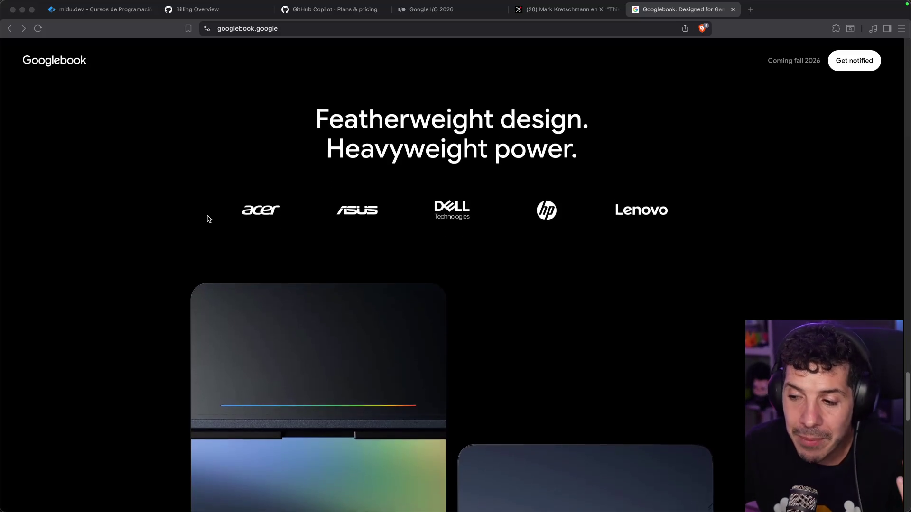
pyautogui.scroll(-20, 211, 214)
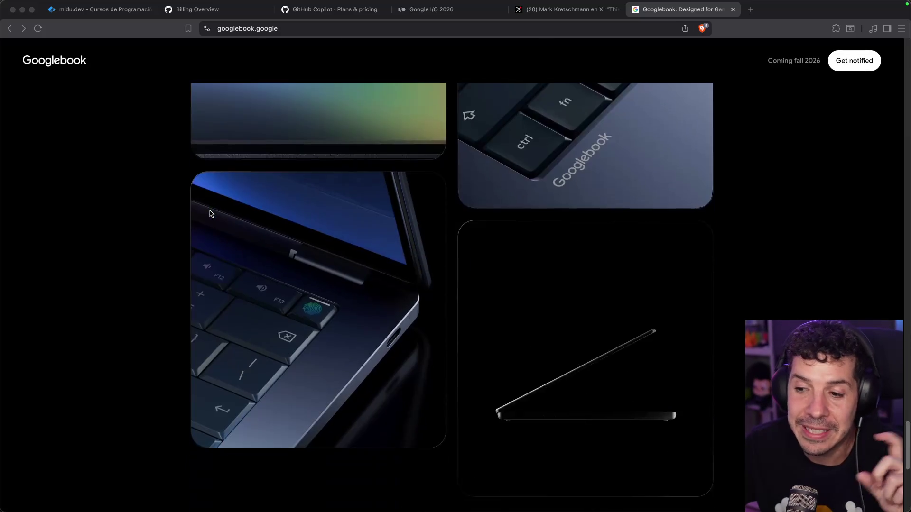
pyautogui.scroll(-4, 216, 177)
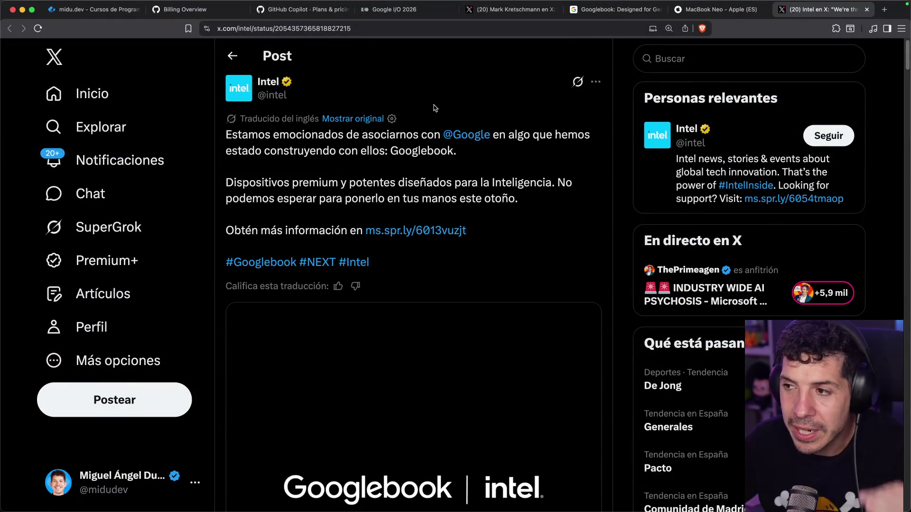
# Step: Highlight the phrase about devices designed for intelligence in Intel's post
pyautogui.click(412, 147)
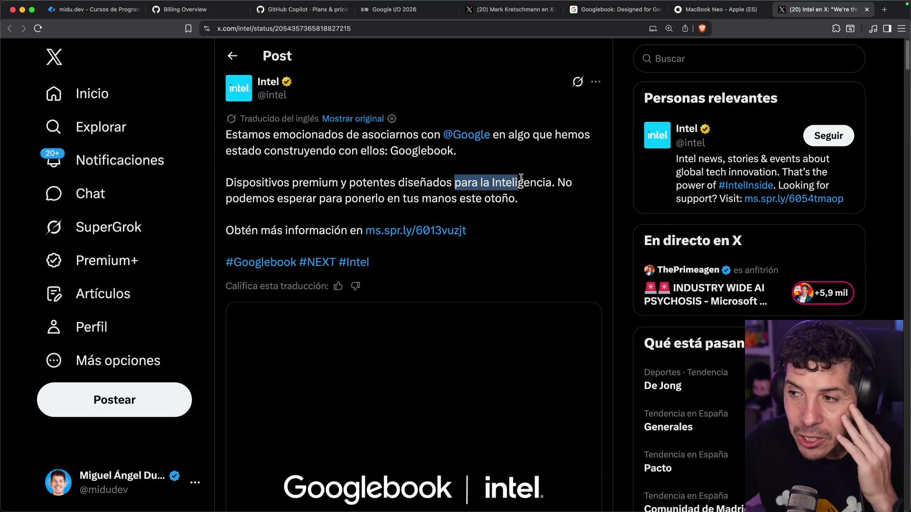
pyautogui.moveTo(306, 199); pyautogui.dragTo(423, 200)
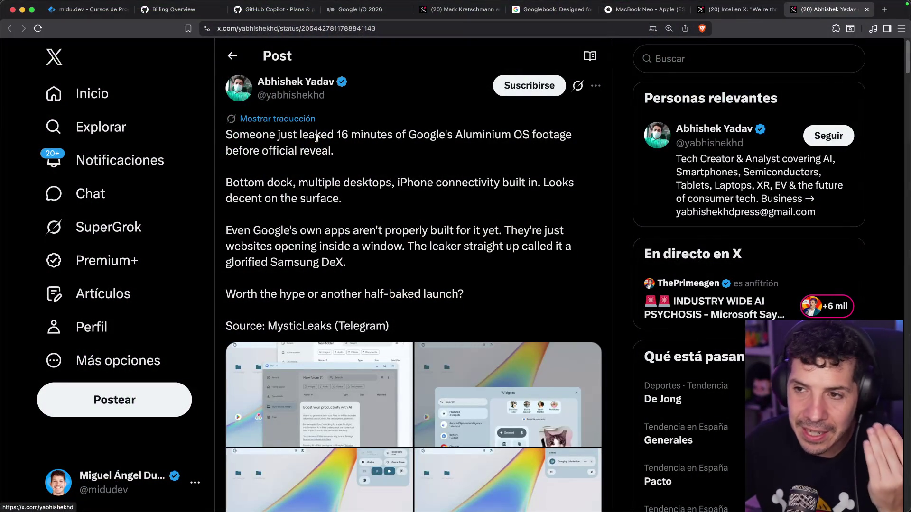
# Step: Translate the Aluminium OS leak post into Spanish and scroll through it
pyautogui.click(304, 120)
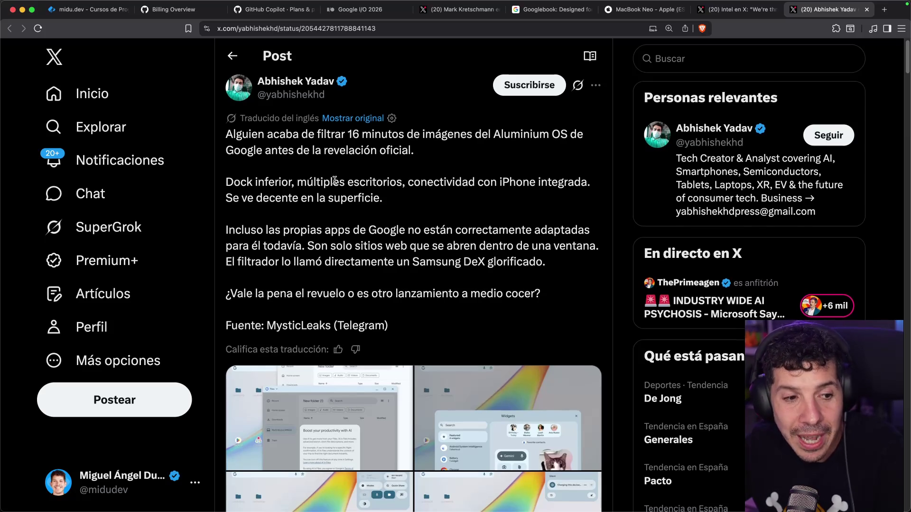
pyautogui.scroll(-1, 340, 173)
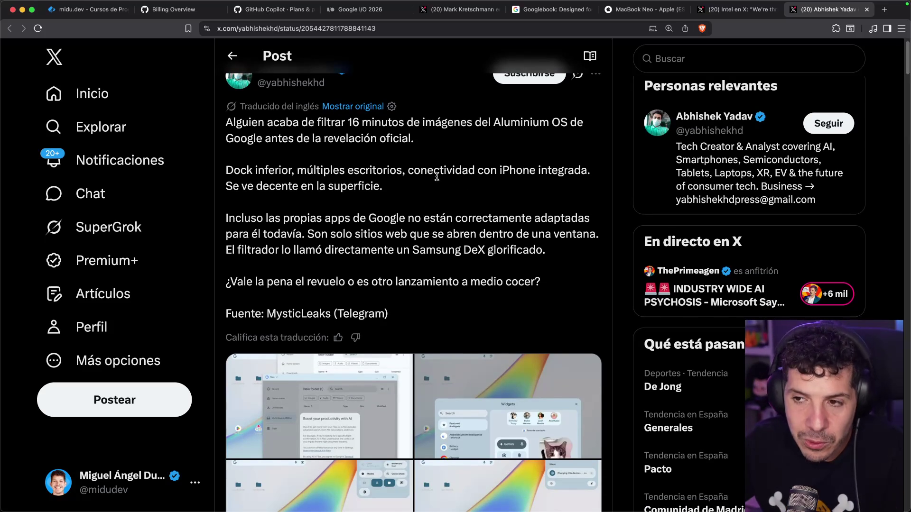
pyautogui.scroll(-3, 451, 181)
pyautogui.scroll(-2, 471, 174)
pyautogui.scroll(1, 470, 174)
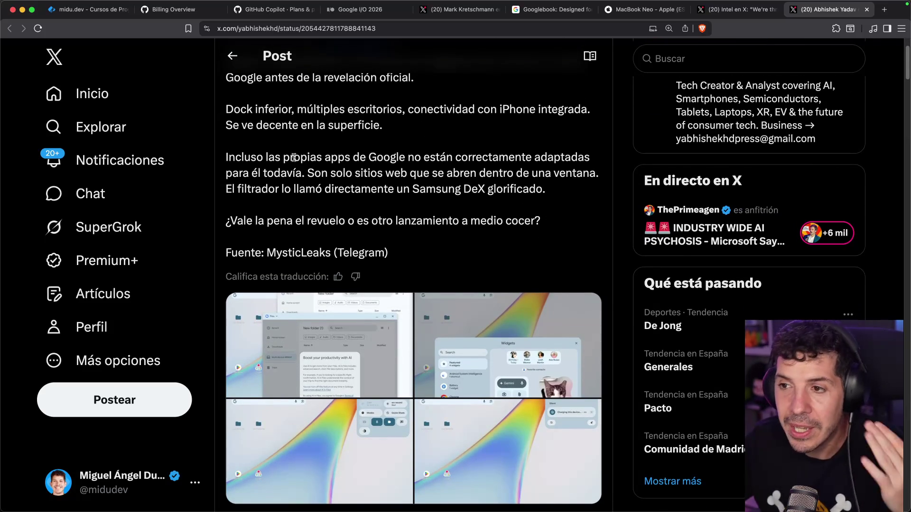
pyautogui.scroll(-1, 349, 146)
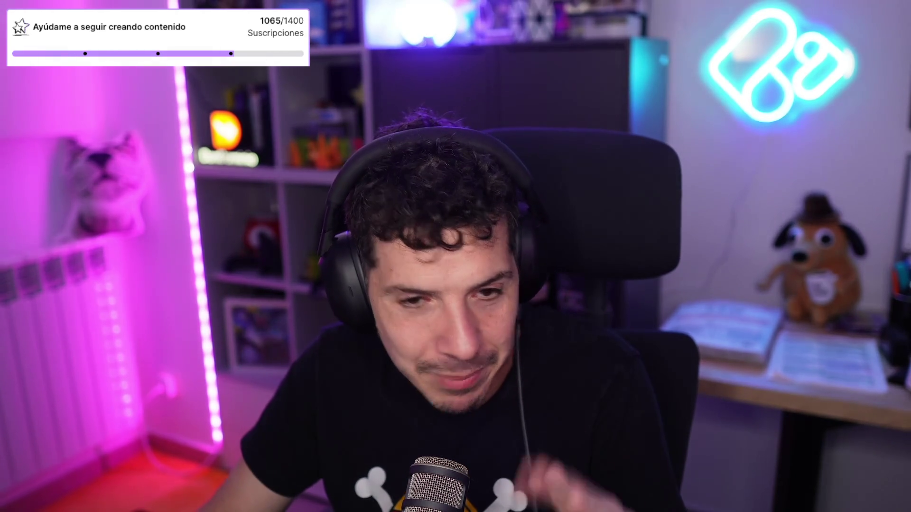
pyautogui.scroll(-2, 393, 156)
pyautogui.scroll(4, 393, 156)
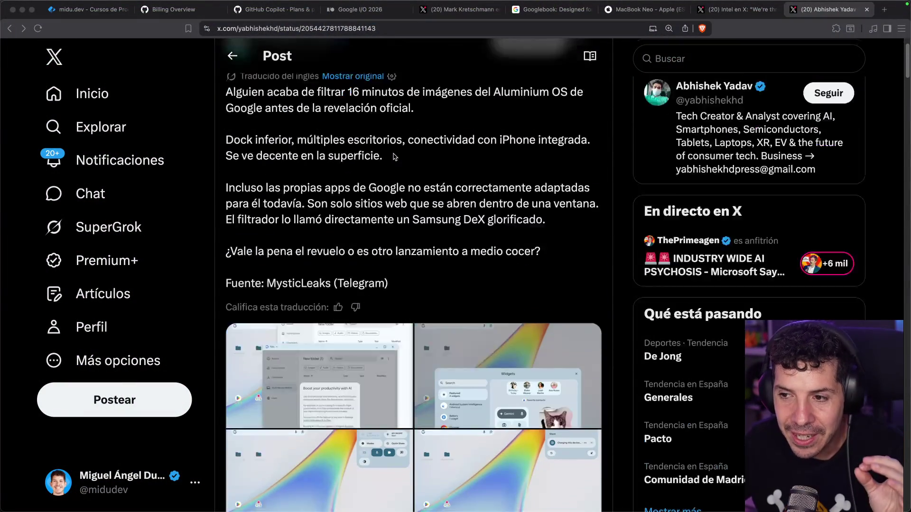
pyautogui.scroll(2, 393, 157)
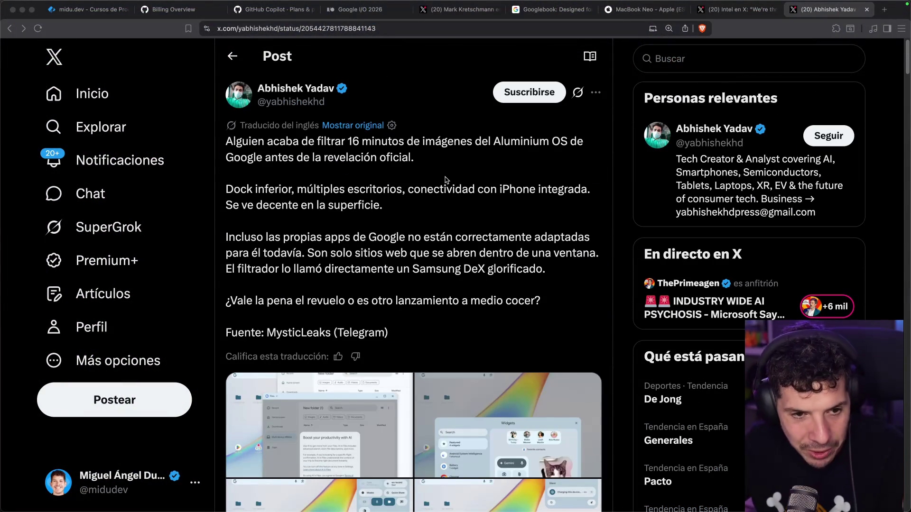
# Step: Highlight key lines: Google's own apps, the Samsung DeX comparison, and the closing hype question
pyautogui.moveTo(414, 237); pyautogui.dragTo(226, 221)
pyautogui.click(555, 230)
pyautogui.scroll(-1, 366, 233)
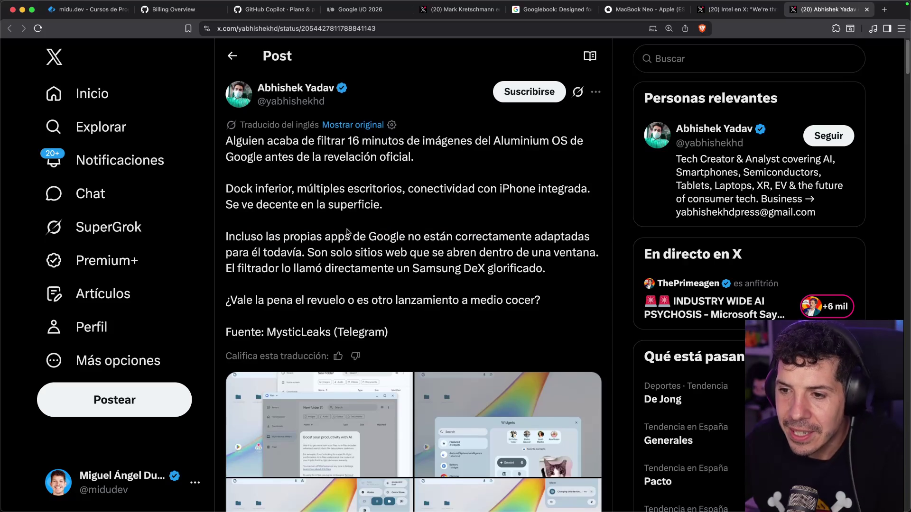
pyautogui.moveTo(343, 252); pyautogui.dragTo(457, 252)
pyautogui.click(467, 252)
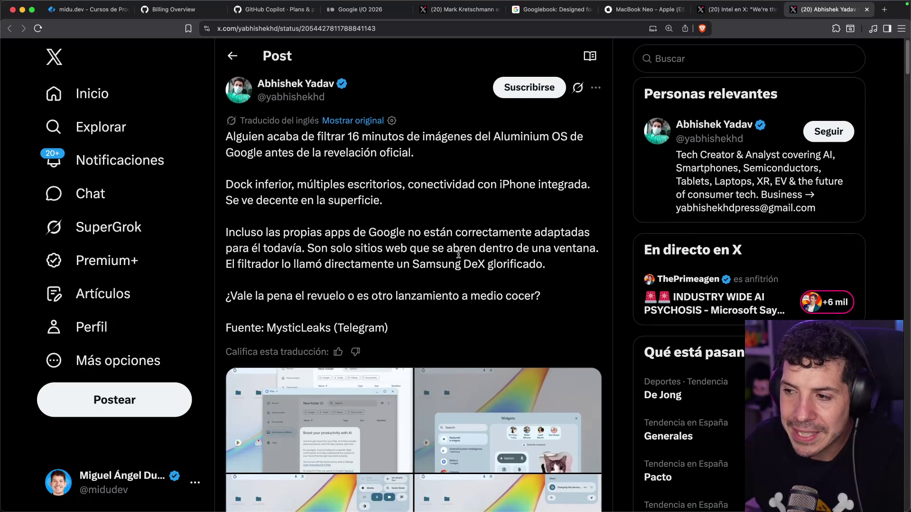
pyautogui.scroll(-1, 487, 243)
pyautogui.moveTo(256, 257); pyautogui.dragTo(343, 257)
pyautogui.click(353, 257)
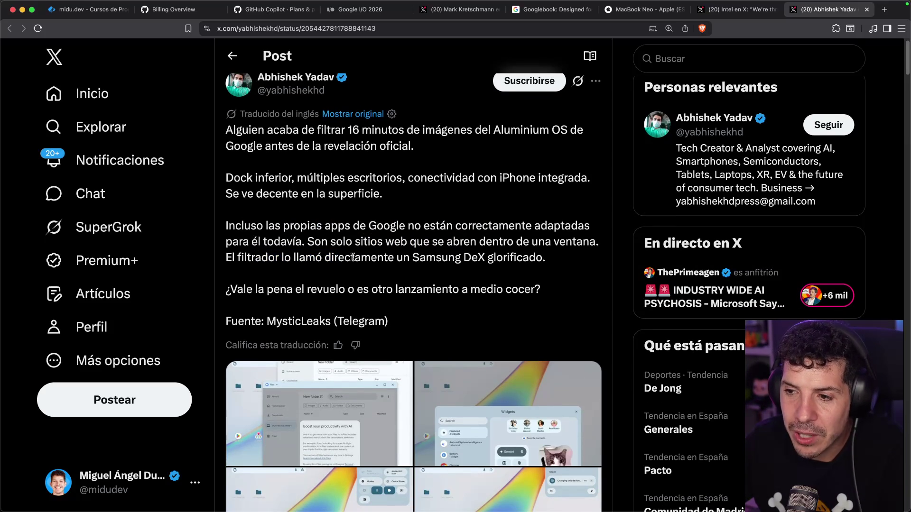
pyautogui.scroll(-3, 460, 259)
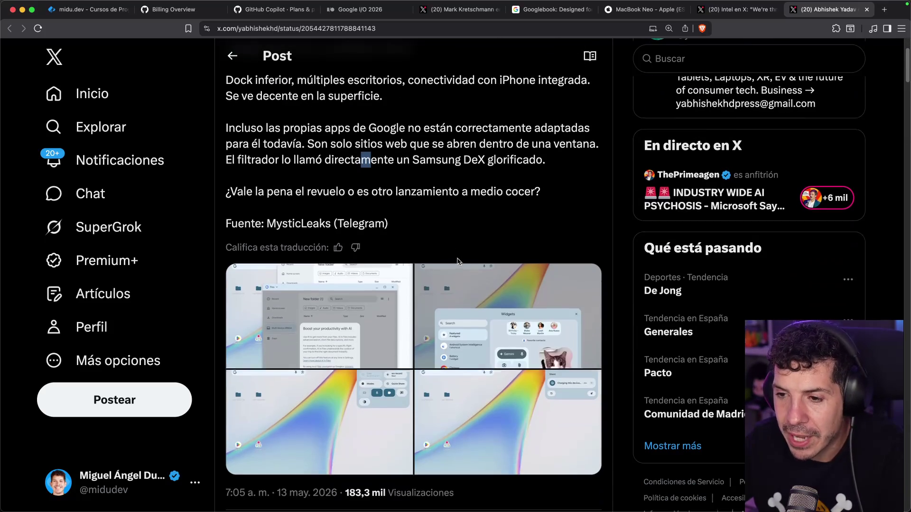
pyautogui.moveTo(323, 191); pyautogui.dragTo(430, 196)
pyautogui.click(436, 199)
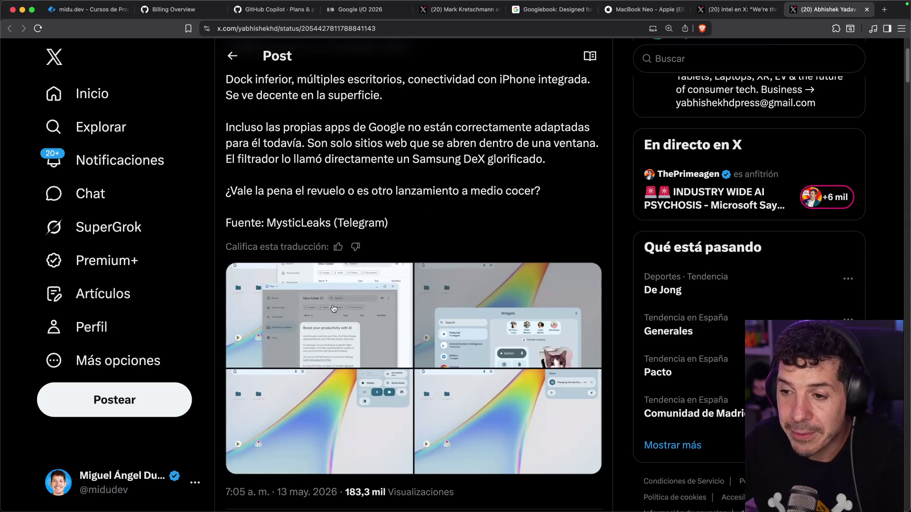
# Step: Browse the leaked screenshots full size, then open the source video linked in the first reply
pyautogui.click(335, 309)
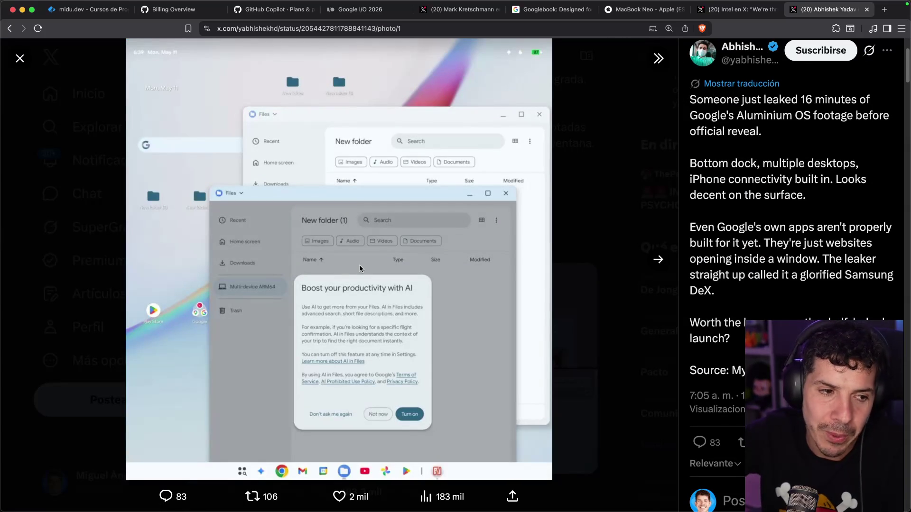
pyautogui.press('Right')
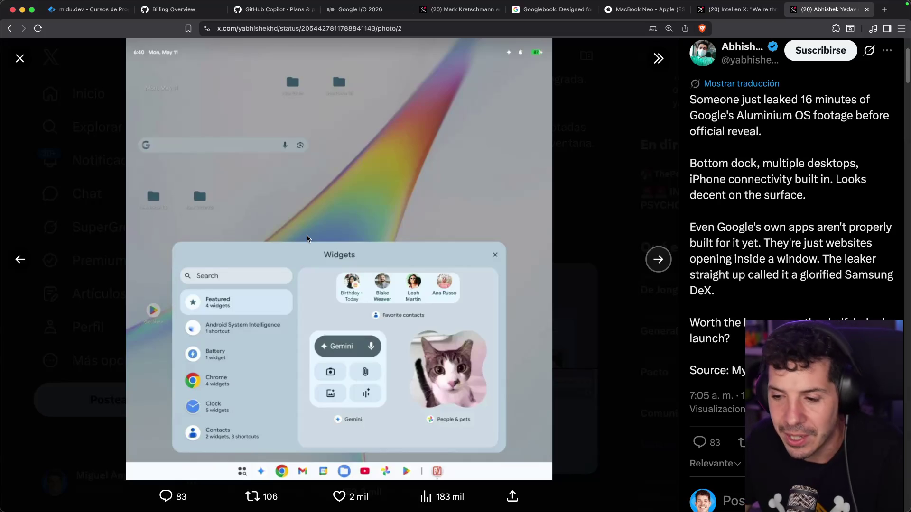
pyautogui.press('Right')
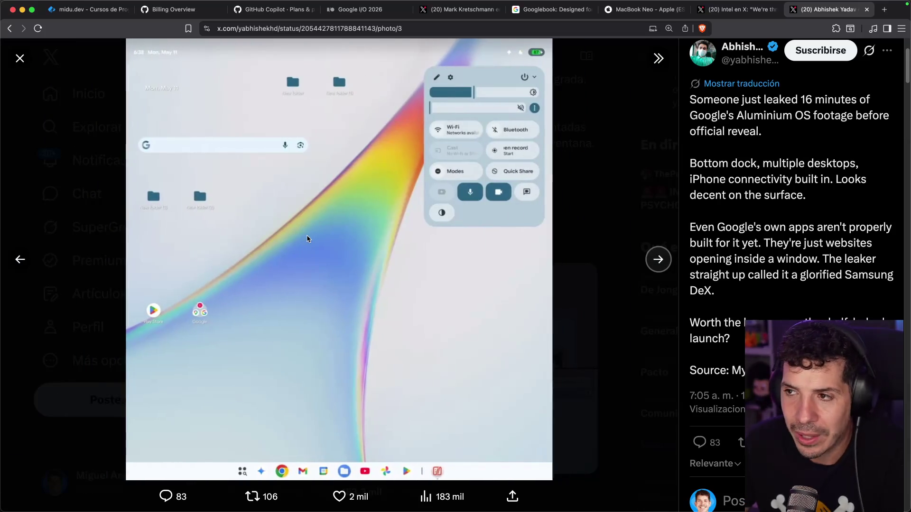
pyautogui.press('Right')
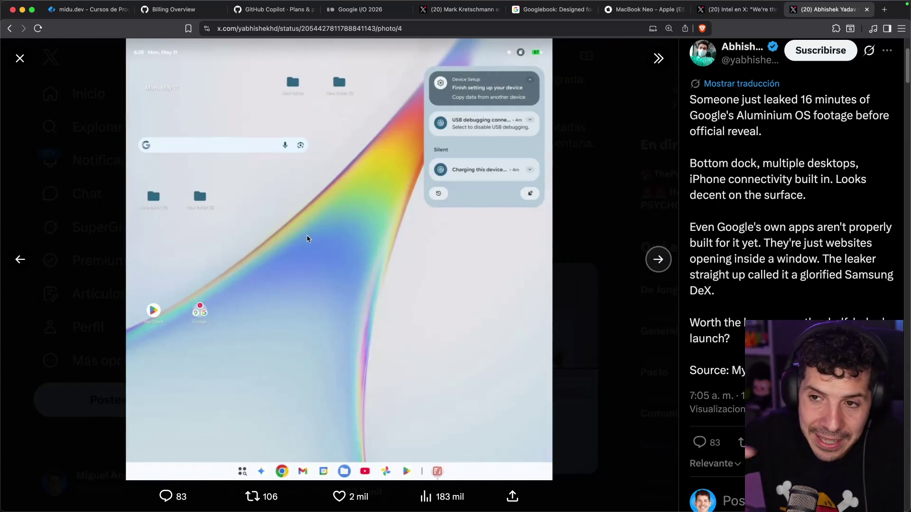
pyautogui.press('Escape')
pyautogui.scroll(-6, 307, 239)
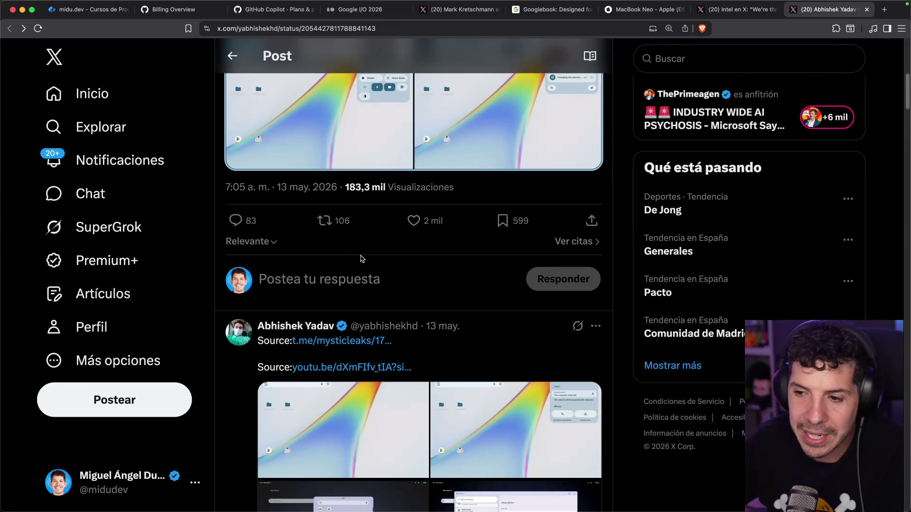
pyautogui.scroll(-3, 361, 259)
pyautogui.click(359, 213)
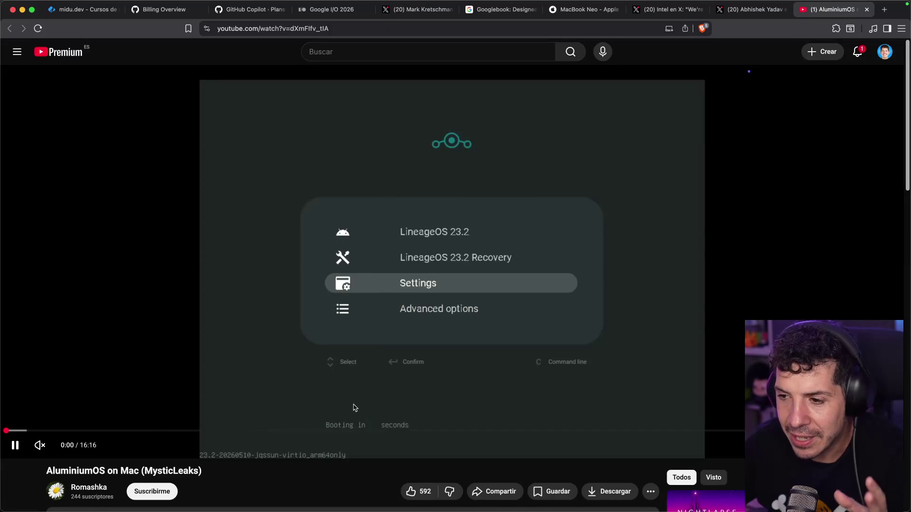
# Step: Skip the AluminiumOS on Mac video from 2:43 through setup, wallpaper and Users settings to about 13:42
pyautogui.click(156, 431)
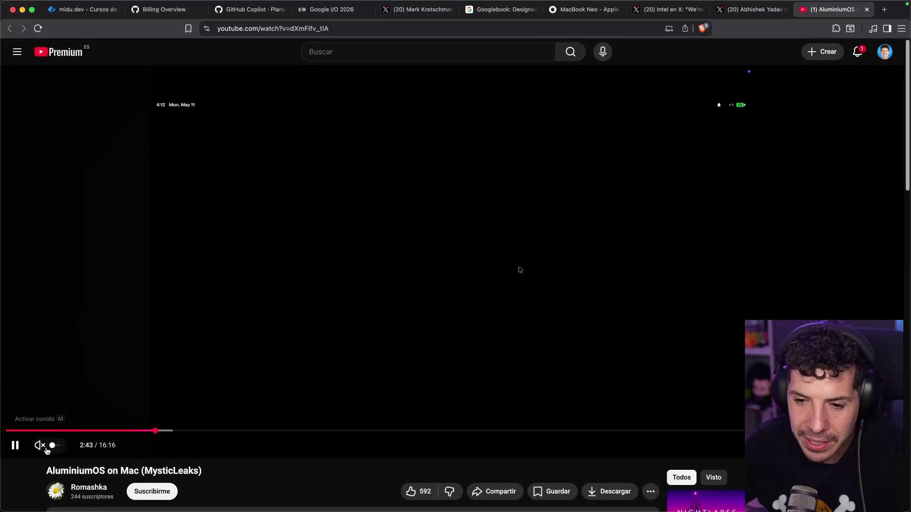
pyautogui.click(223, 431)
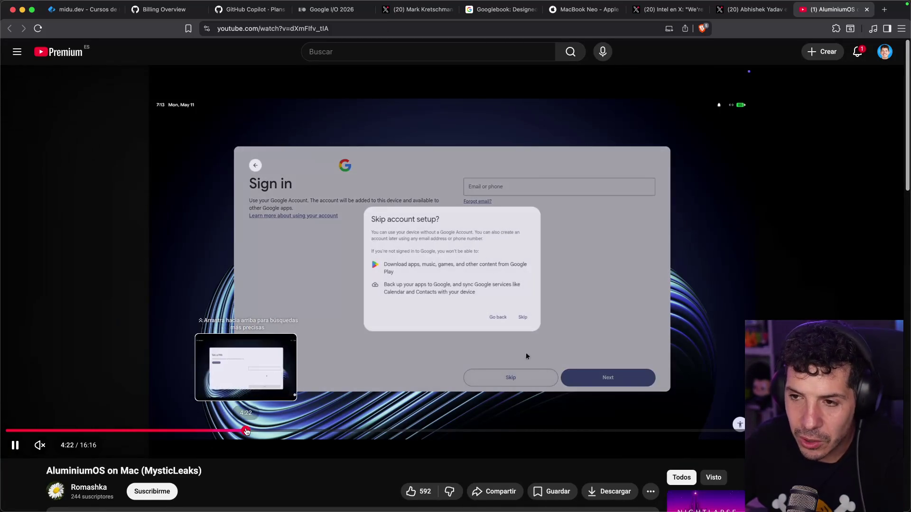
pyautogui.click(246, 431)
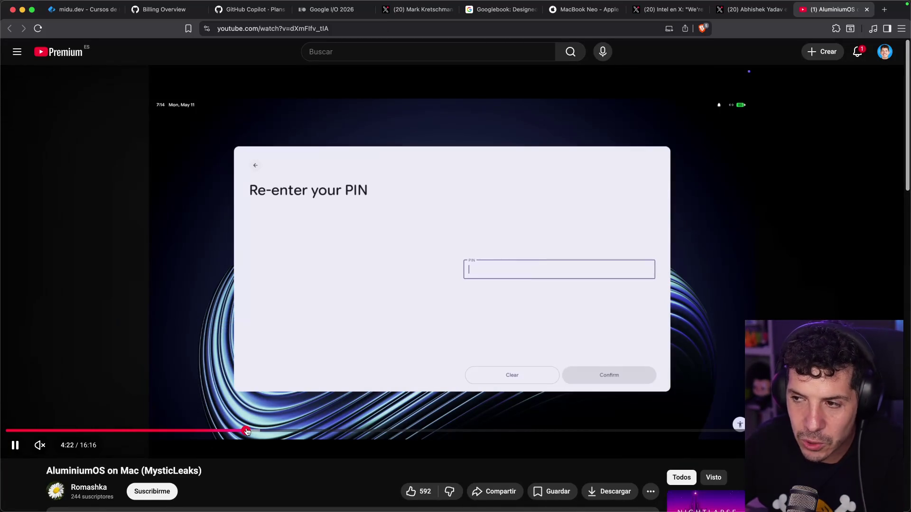
pyautogui.click(272, 431)
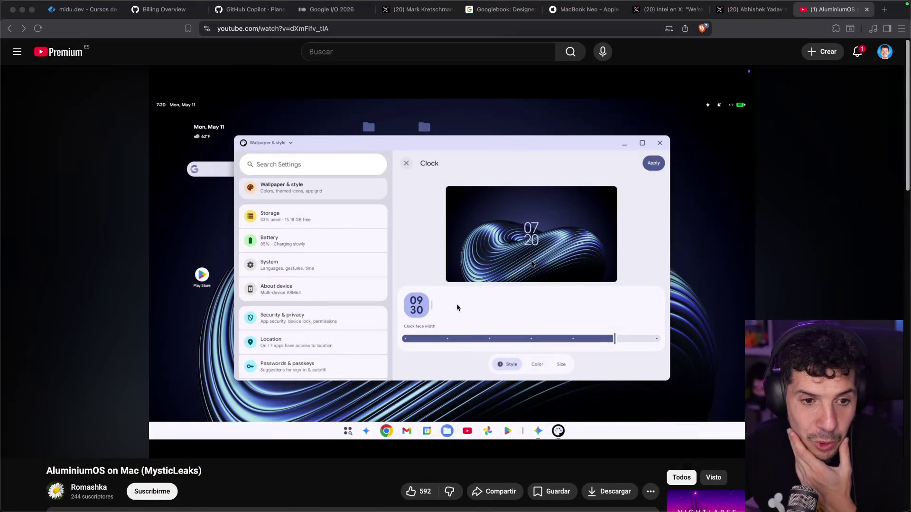
pyautogui.click(611, 431)
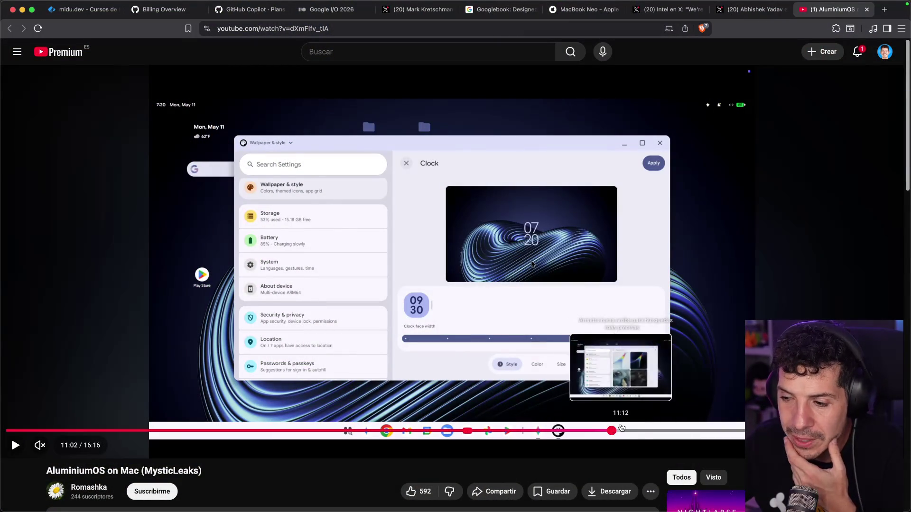
pyautogui.click(664, 431)
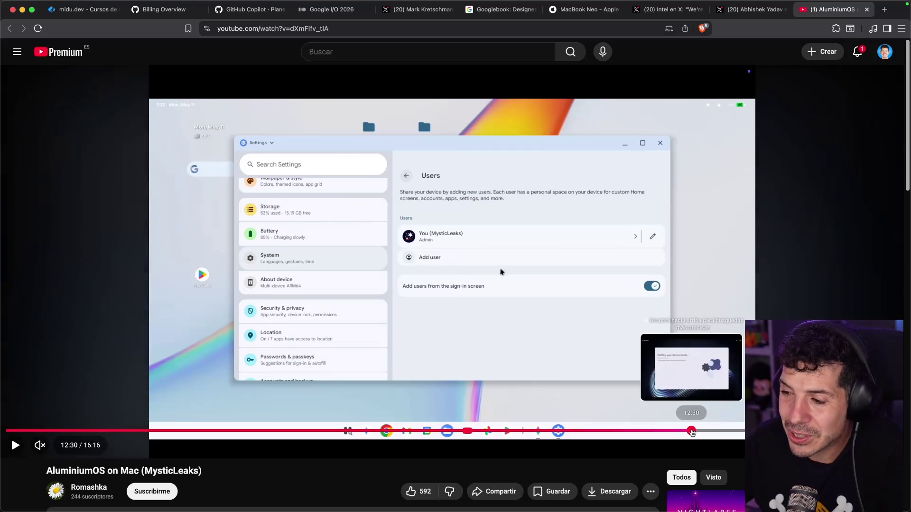
pyautogui.click(692, 431)
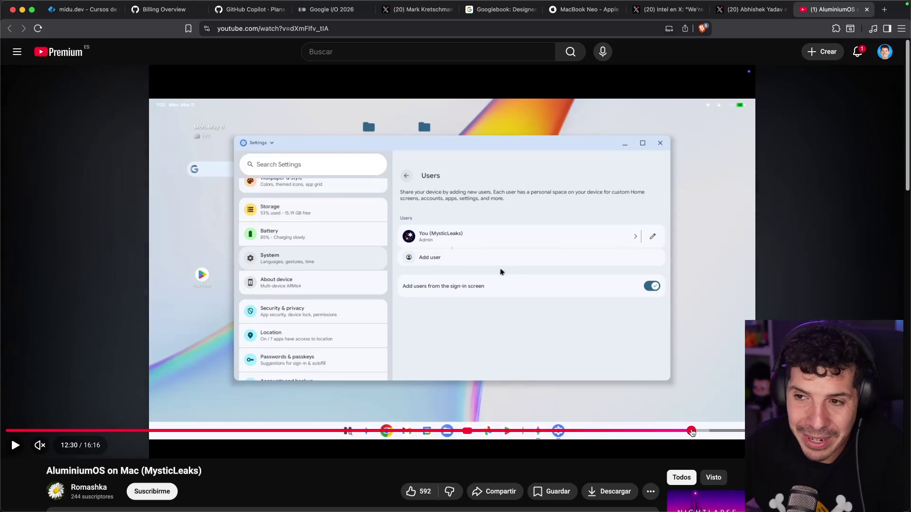
pyautogui.moveTo(693, 433); pyautogui.dragTo(800, 430)
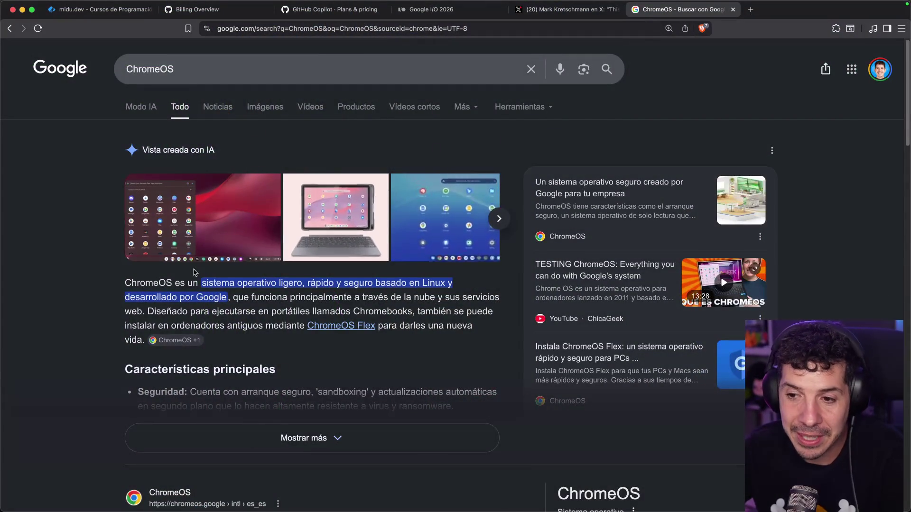
# Step: Expand the ChromeOS AI overview with 'Mostrar más' and read its features, pros and cons
pyautogui.scroll(-4, 388, 208)
pyautogui.click(304, 258)
pyautogui.scroll(-6, 91, 231)
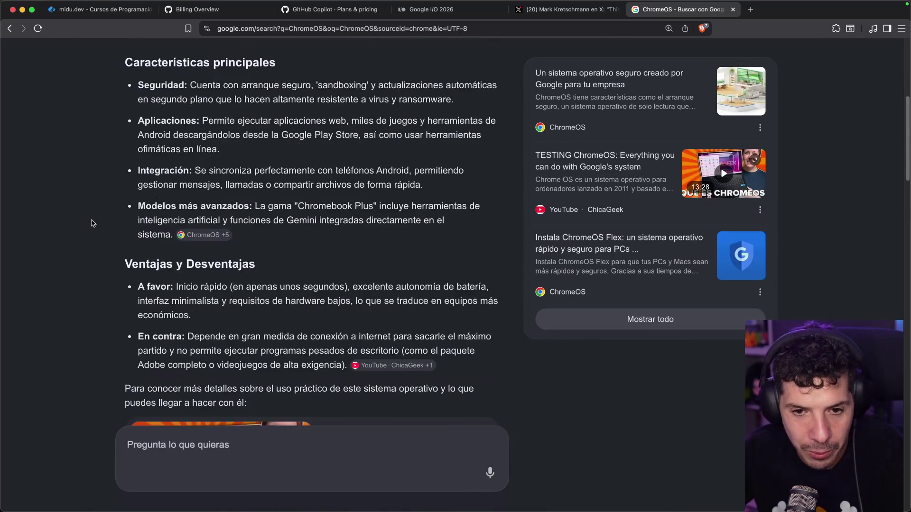
pyautogui.scroll(-3, 94, 224)
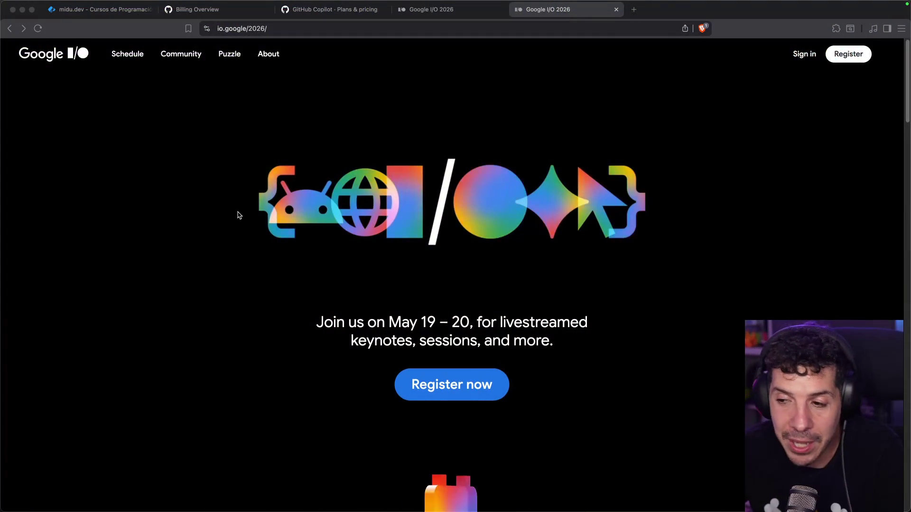
# Step: Scroll down the Google I/O 2026 event page
pyautogui.scroll(-10, 237, 214)
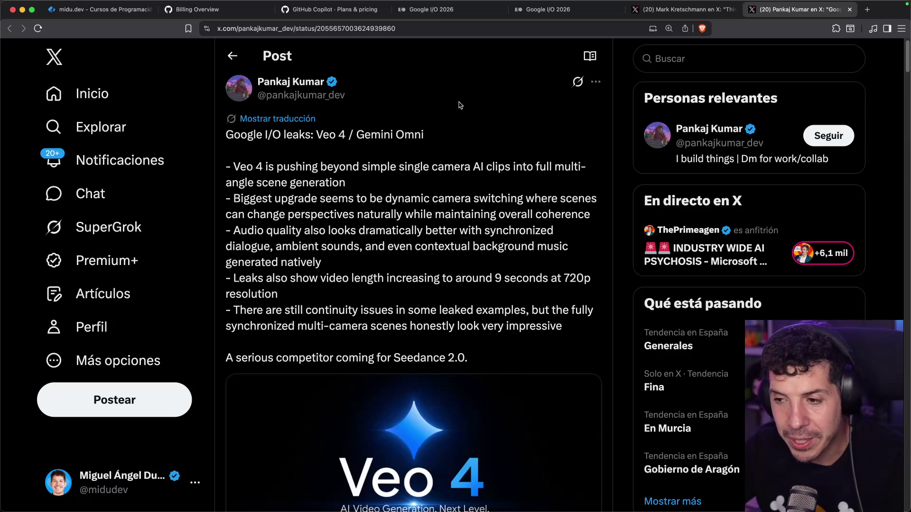
# Step: Scroll the leaks post and open the quoted Gemini Desktop post in a new tab
pyautogui.scroll(-7, 469, 195)
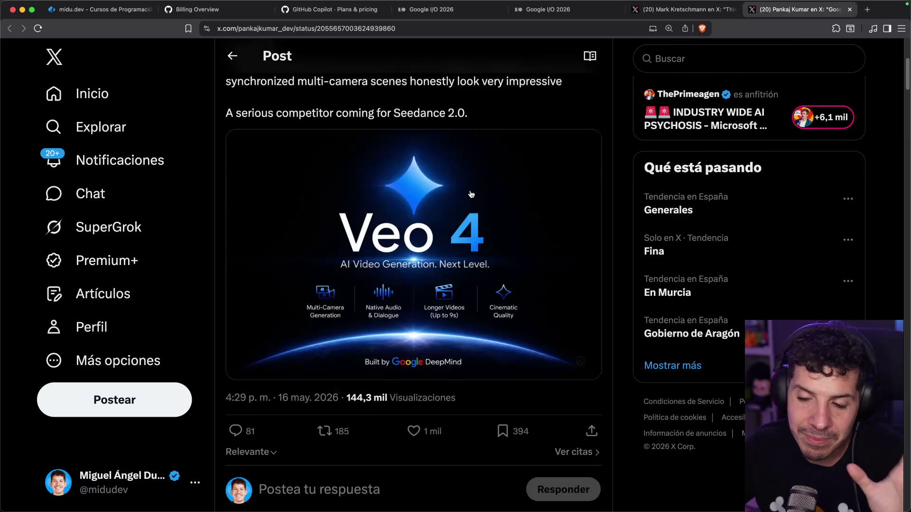
pyautogui.scroll(-4, 480, 176)
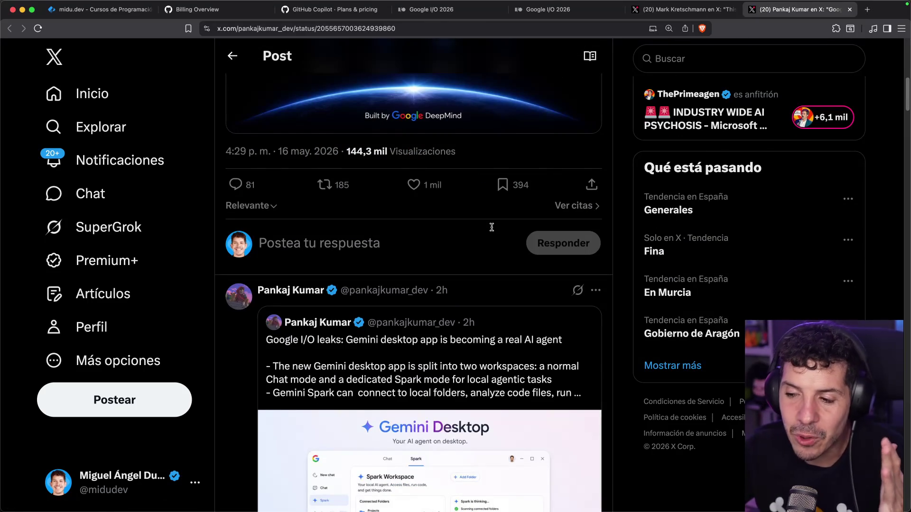
pyautogui.scroll(1, 492, 227)
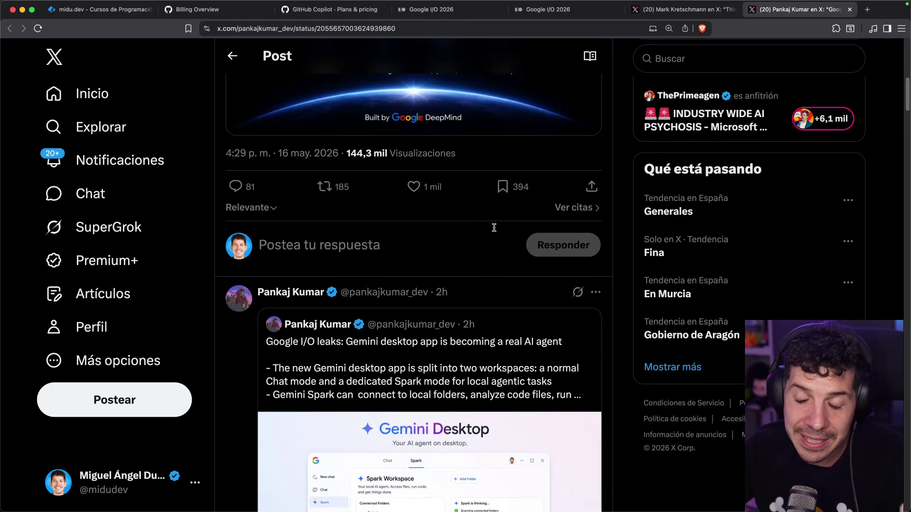
pyautogui.scroll(-2, 444, 353)
pyautogui.keyDown('super'); pyautogui.click(417, 316); pyautogui.keyUp('super')
# Step: Read the Gemini desktop app leak post, including the tester's demo reply
pyautogui.scroll(-8, 454, 275)
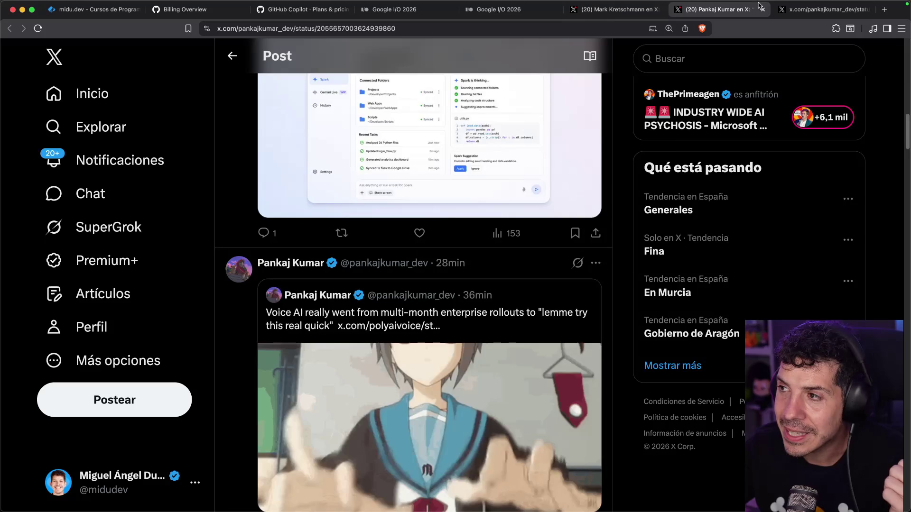
pyautogui.hotkey('ctrl', 'Tab')
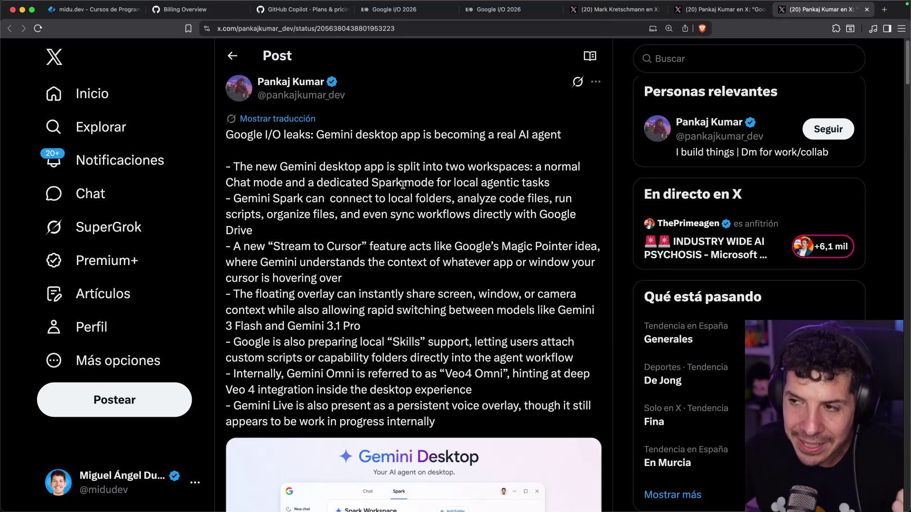
pyautogui.scroll(-4, 403, 185)
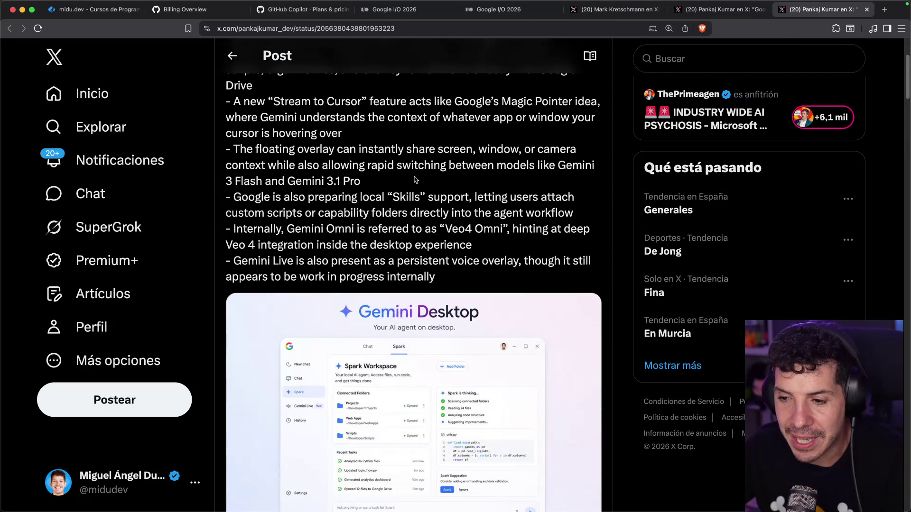
pyautogui.scroll(4, 443, 185)
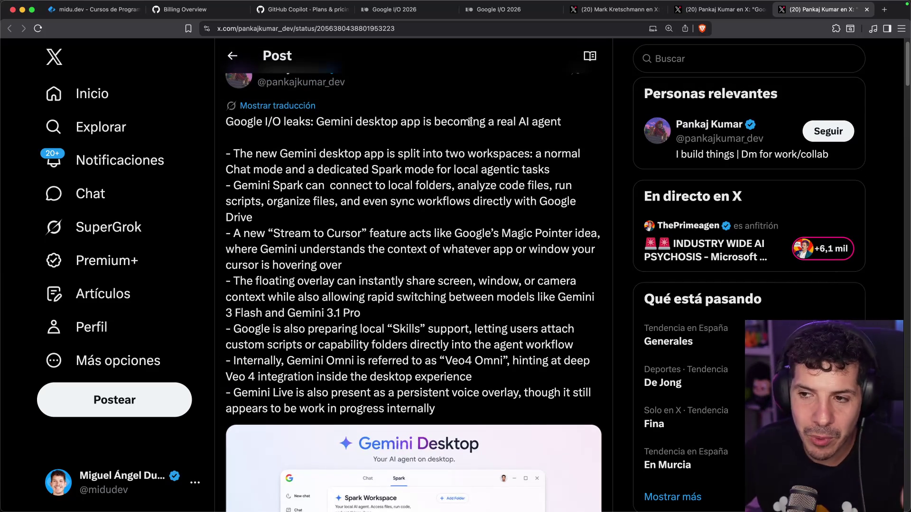
pyautogui.scroll(-4, 470, 121)
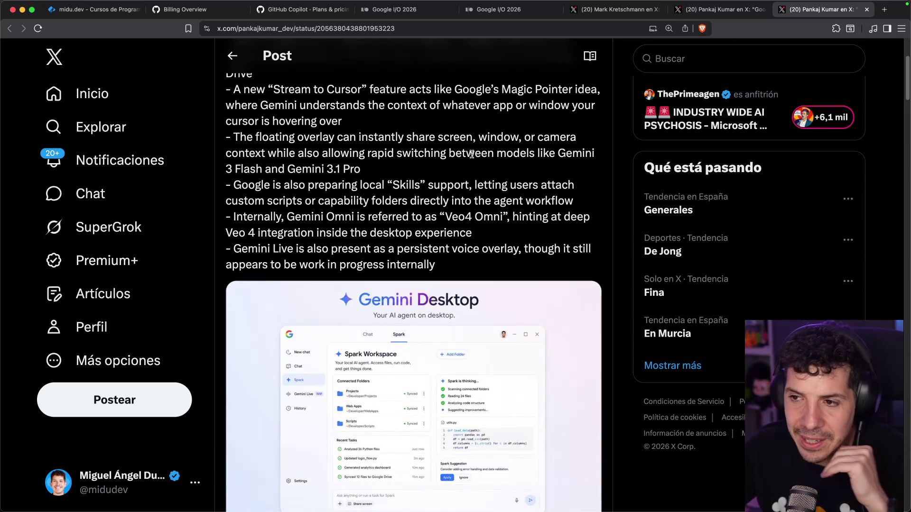
pyautogui.scroll(-7, 418, 179)
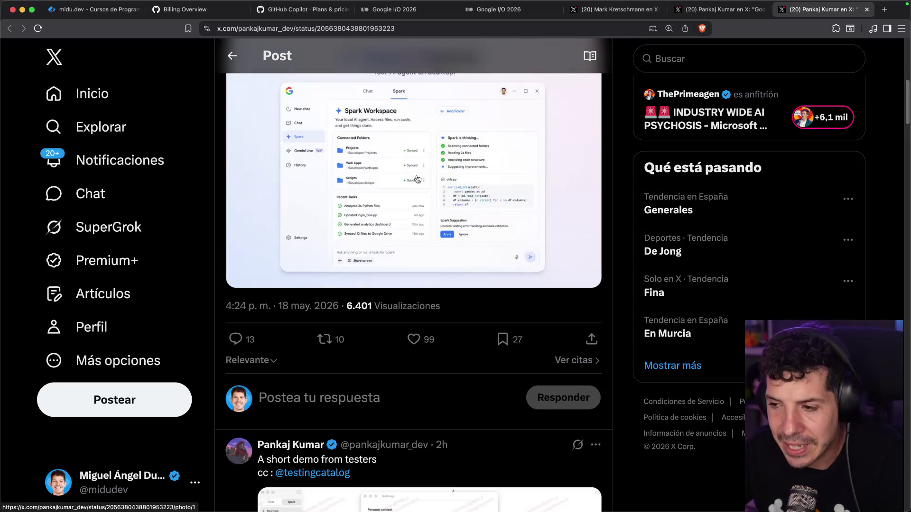
pyautogui.scroll(-7, 417, 178)
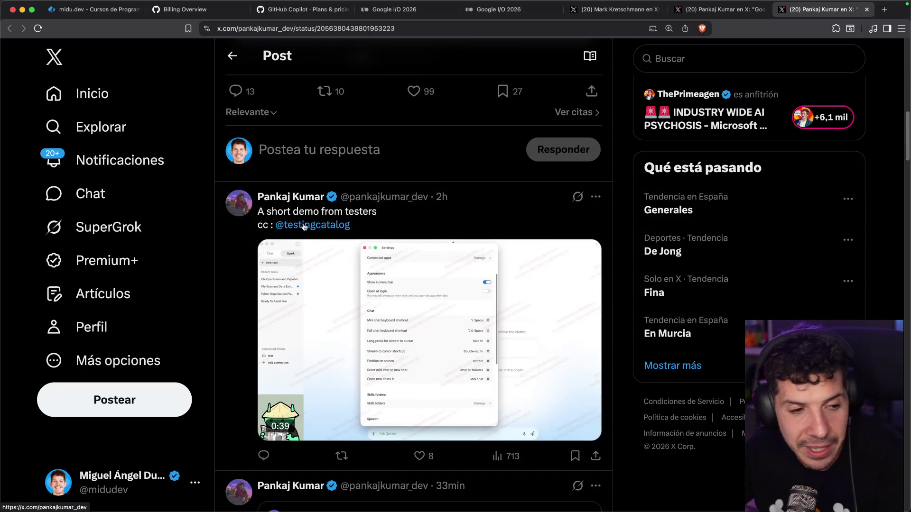
pyautogui.scroll(13, 443, 265)
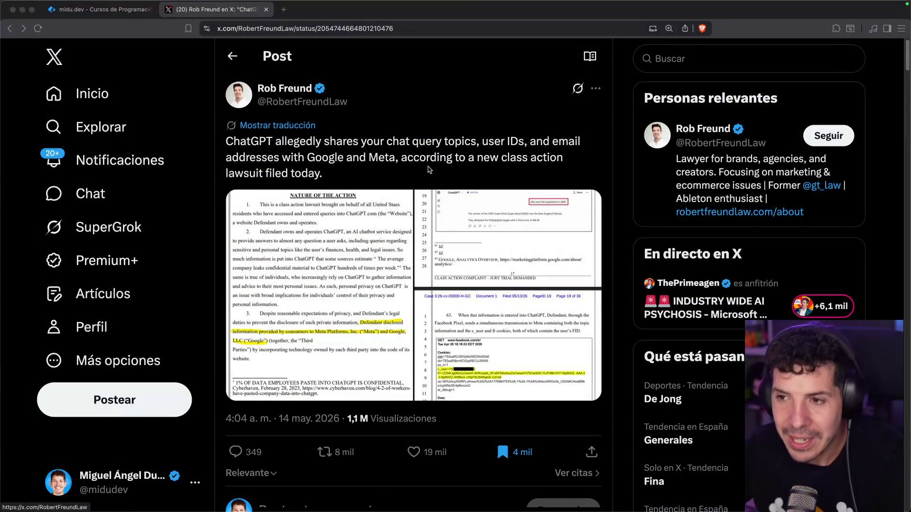
# Step: Translate the ChatGPT lawsuit post into Spanish, view the court filing images through page two, then close the viewer
pyautogui.click(285, 125)
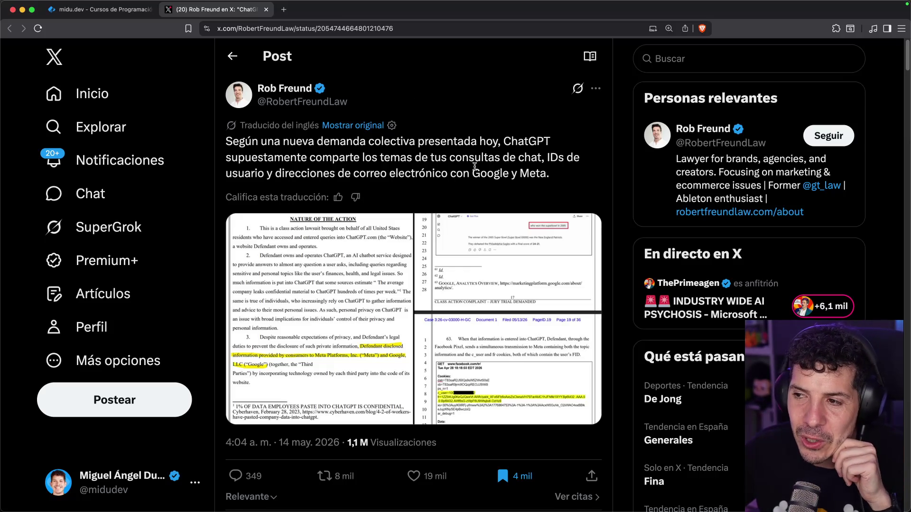
pyautogui.moveTo(475, 170); pyautogui.dragTo(546, 169)
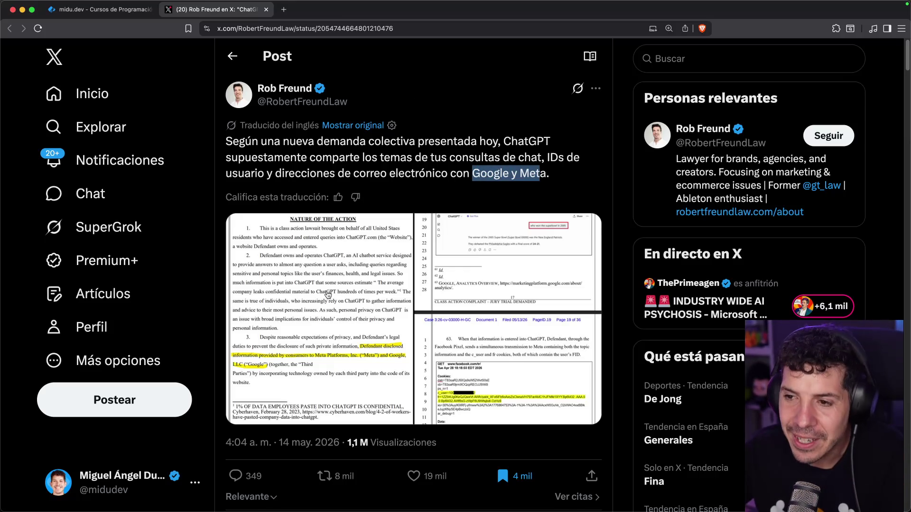
pyautogui.click(328, 294)
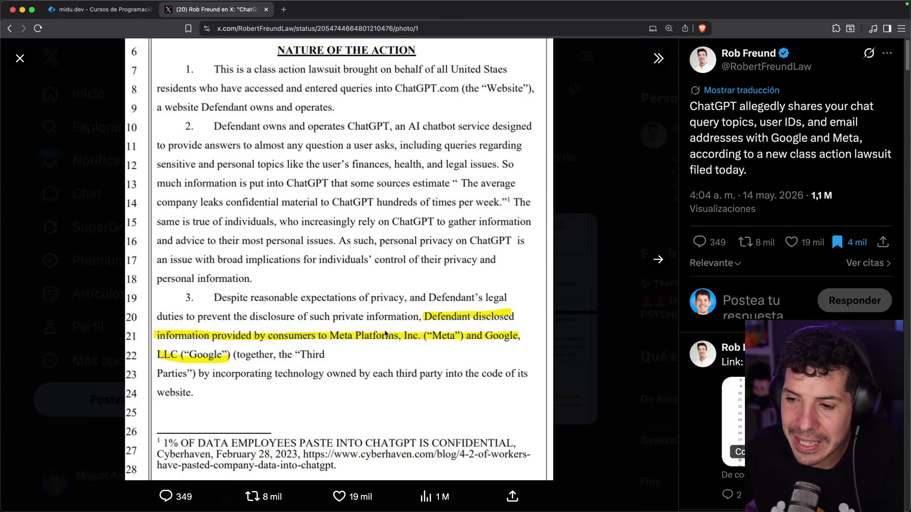
pyautogui.press('Right')
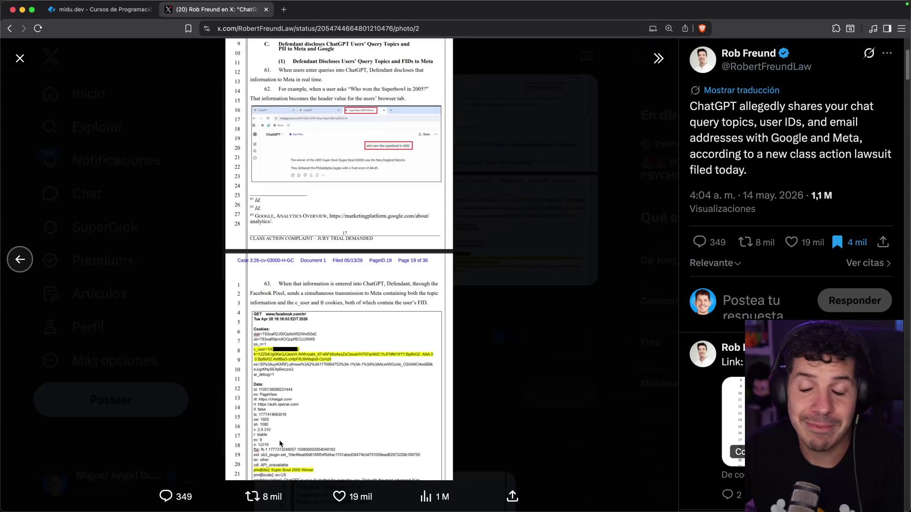
pyautogui.click(559, 231)
# Step: Scroll down the thread to the reply with the help.openai.com article link card
pyautogui.scroll(-10, 392, 171)
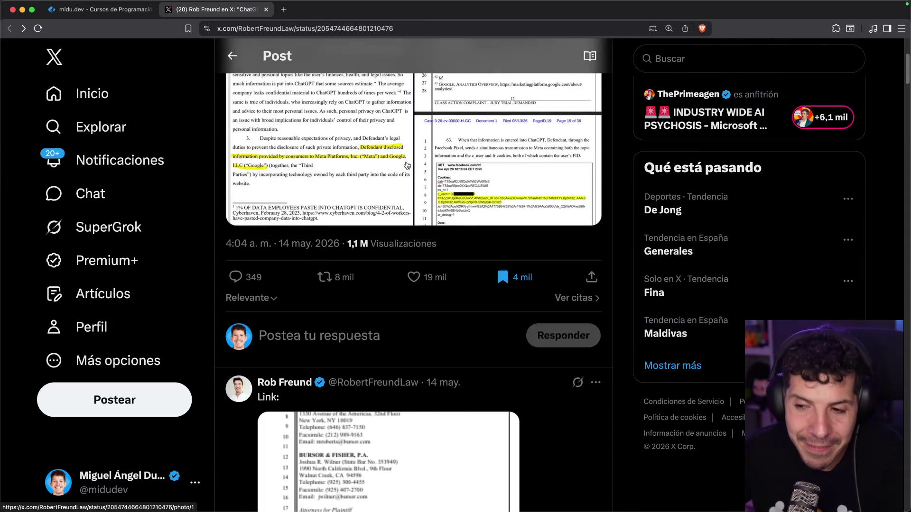
pyautogui.scroll(-6, 393, 172)
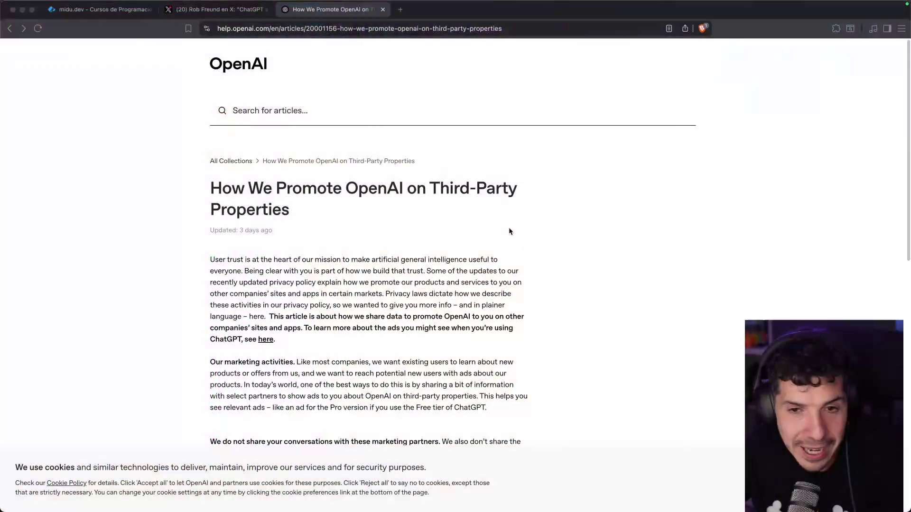
# Step: Skim the OpenAI help article from its title through the opening sections
pyautogui.moveTo(274, 190); pyautogui.dragTo(445, 187)
pyautogui.click(445, 187)
pyautogui.scroll(-10, 311, 202)
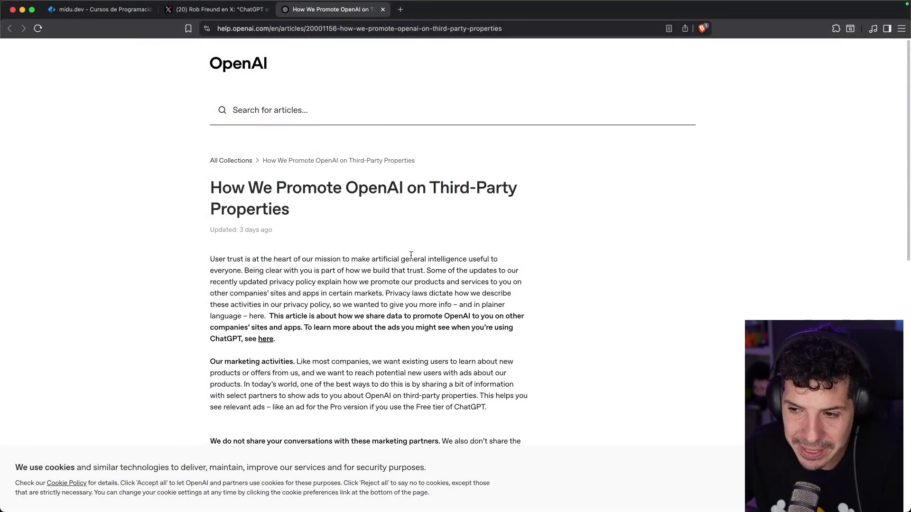
pyautogui.scroll(-5, 311, 202)
pyautogui.scroll(4, 315, 203)
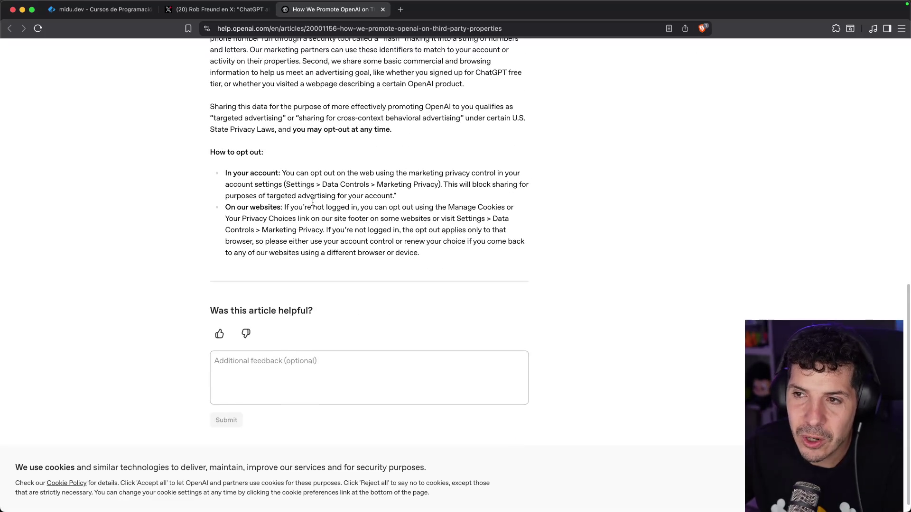
pyautogui.scroll(4, 318, 204)
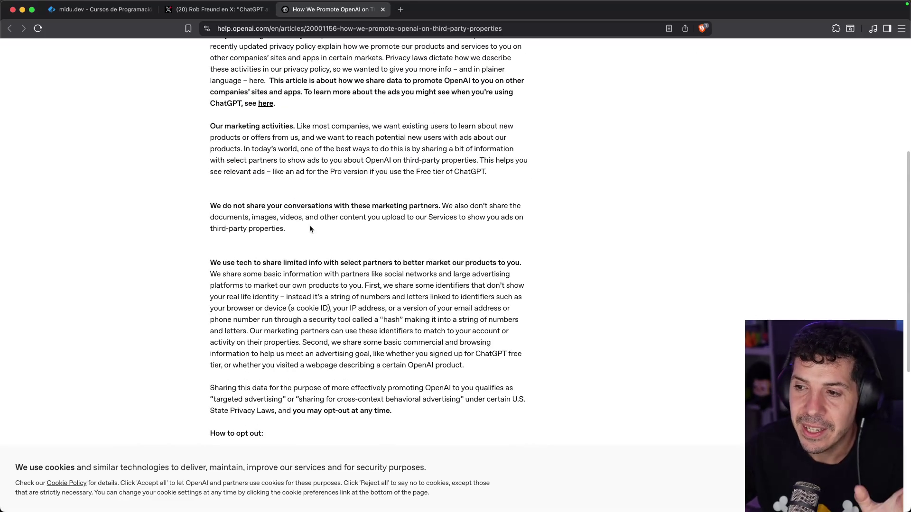
pyautogui.scroll(2, 315, 226)
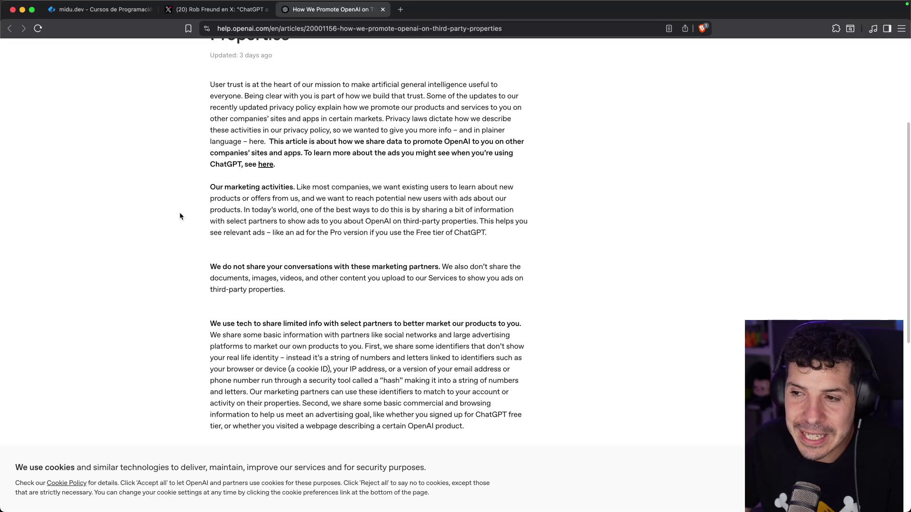
pyautogui.scroll(-4, 195, 208)
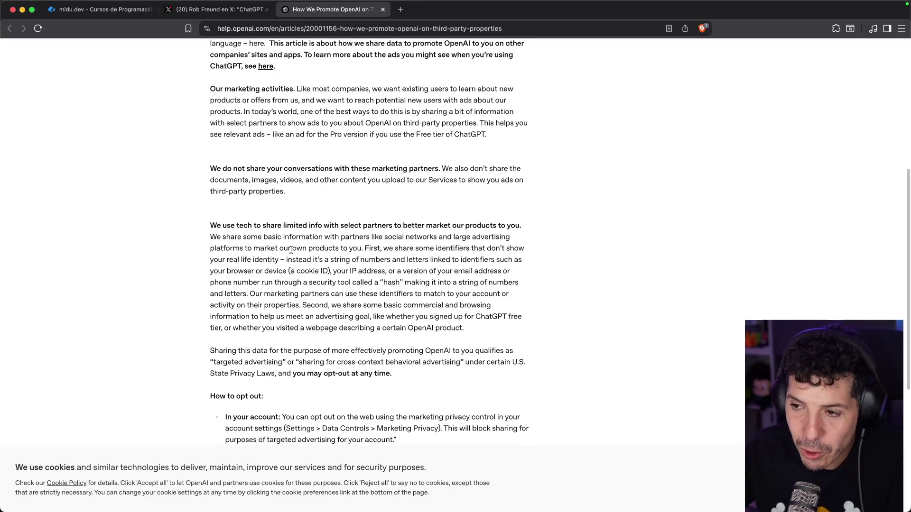
# Step: Highlight the passages on email address versions, phone numbers, hashes and partners matching identifiers
pyautogui.moveTo(414, 272); pyautogui.dragTo(493, 272)
pyautogui.click(497, 270)
pyautogui.moveTo(232, 285); pyautogui.dragTo(273, 283)
pyautogui.click(347, 280)
pyautogui.moveTo(373, 281); pyautogui.dragTo(401, 279)
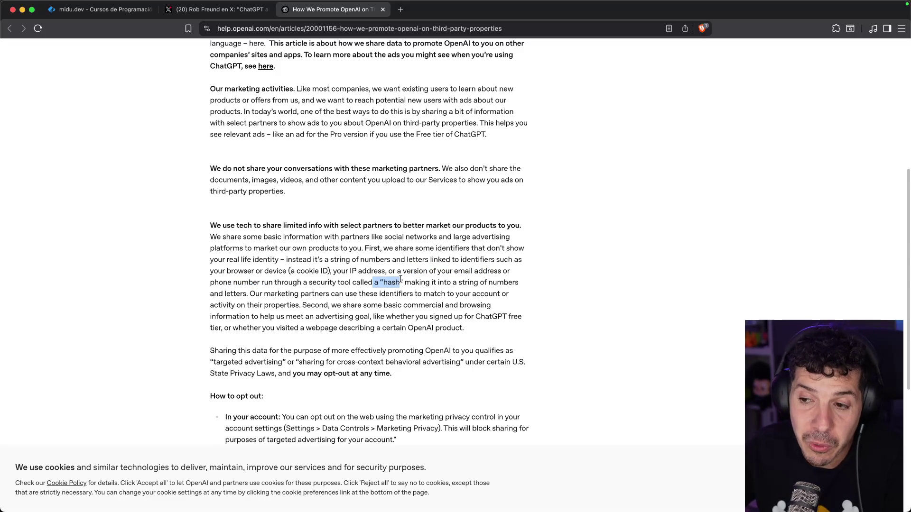
pyautogui.moveTo(264, 296); pyautogui.dragTo(477, 292)
pyautogui.click(478, 292)
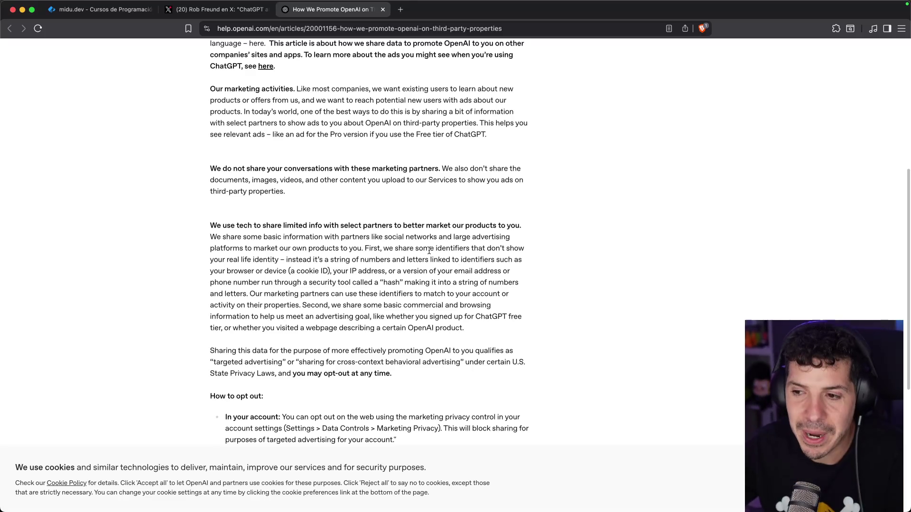
# Step: Select the basic data-sharing paragraph, then go back to the X lawsuit thread
pyautogui.scroll(-1, 470, 306)
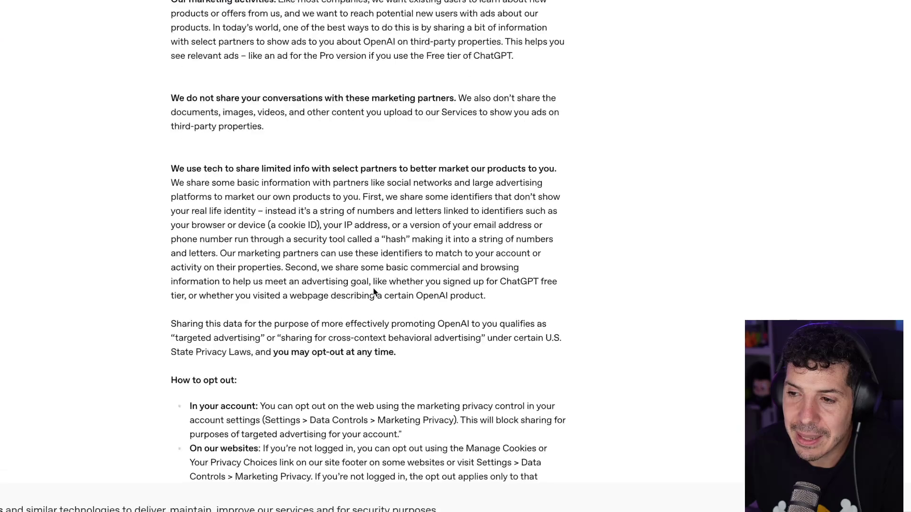
pyautogui.moveTo(455, 268); pyautogui.dragTo(410, 267)
pyautogui.tripleClick(402, 263)
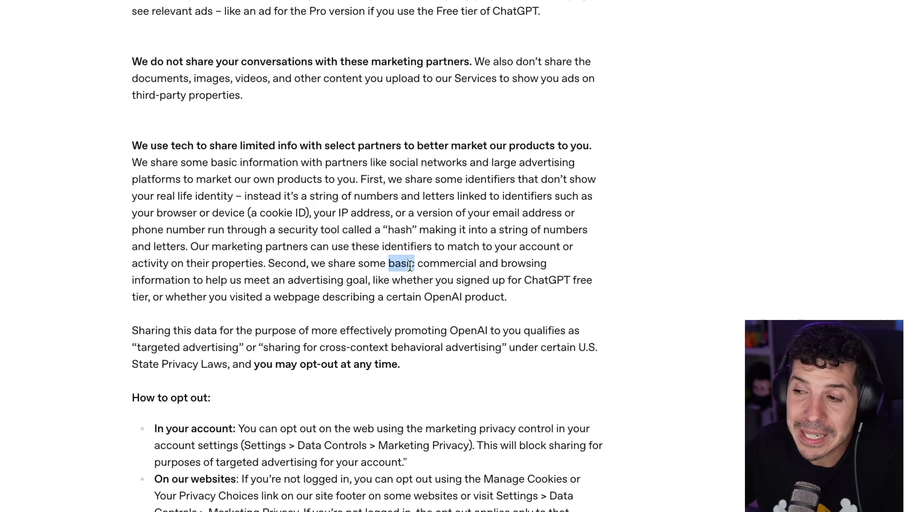
pyautogui.click(508, 267)
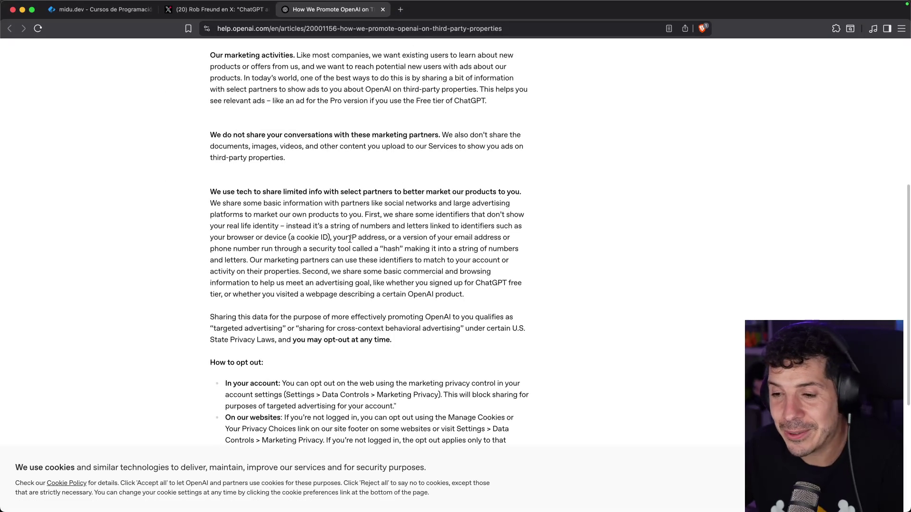
pyautogui.hotkey('ctrl', 'shift', 'Tab')
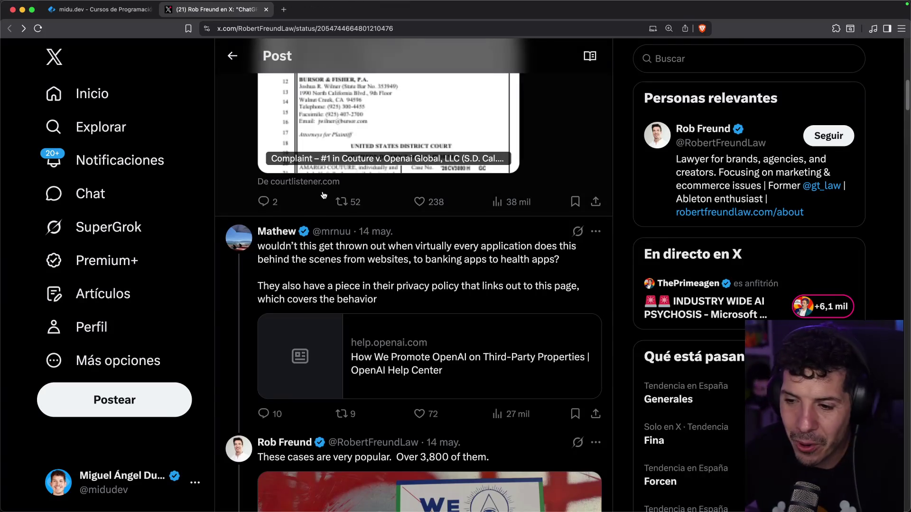
# Step: Show the International Cyber Digest post in Spanish, highlighting the breach-of-contract and revenue-fraction lines
pyautogui.scroll(-5, 408, 226)
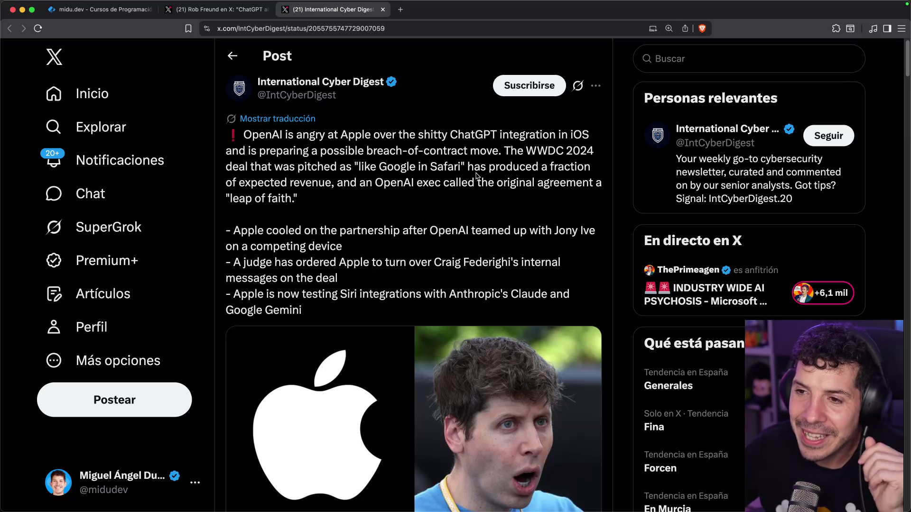
pyautogui.click(254, 121)
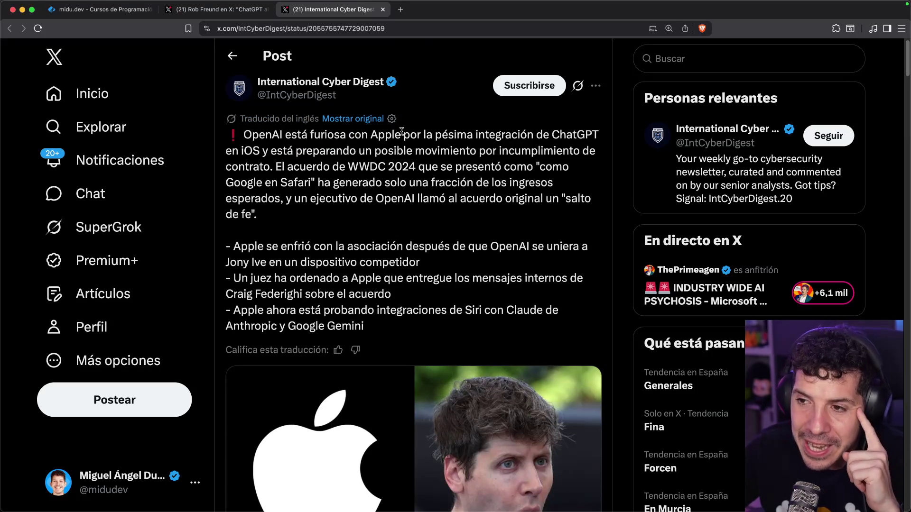
pyautogui.moveTo(397, 150)
pyautogui.mouseDown()
pyautogui.moveTo(588, 151)
pyautogui.moveTo(273, 167)
pyautogui.mouseUp()
pyautogui.click(315, 178)
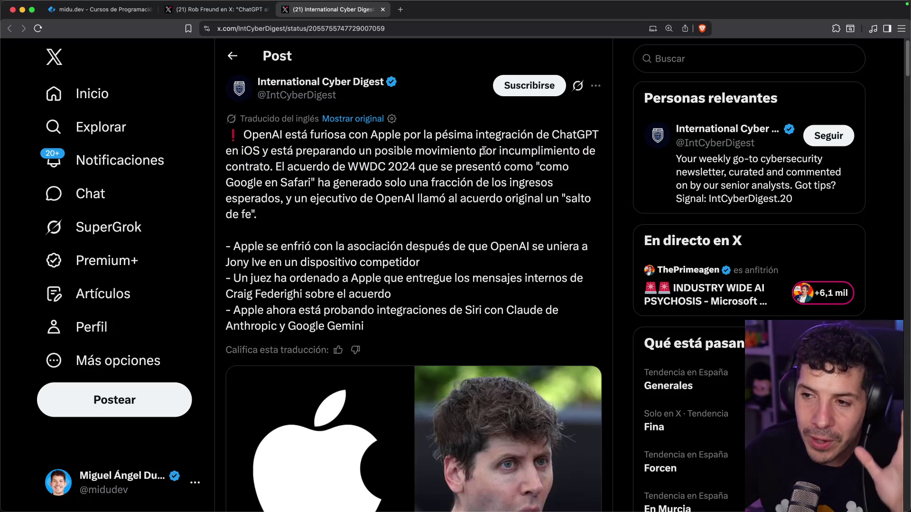
pyautogui.moveTo(375, 183)
pyautogui.mouseDown()
pyautogui.moveTo(528, 187)
pyautogui.moveTo(302, 197)
pyautogui.moveTo(565, 199)
pyautogui.mouseUp()
pyautogui.click(303, 196)
# Step: Read further down to the partnership-cooling phrase and select the word 'OpenAI' in a bullet
pyautogui.click(528, 196)
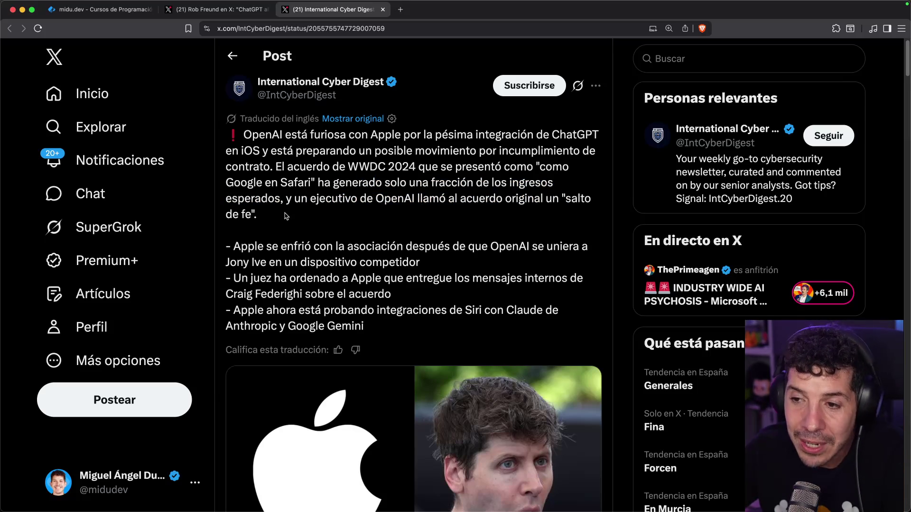
pyautogui.scroll(-2, 311, 203)
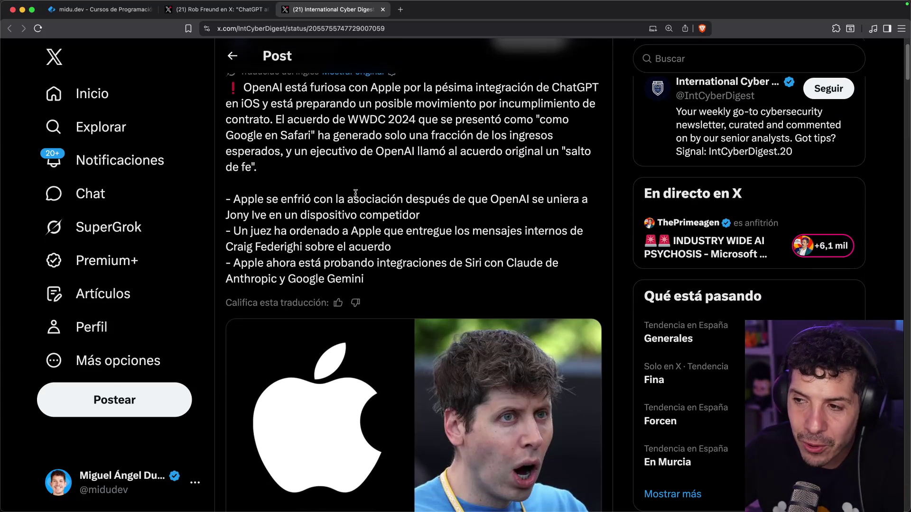
pyautogui.moveTo(358, 196); pyautogui.dragTo(487, 196)
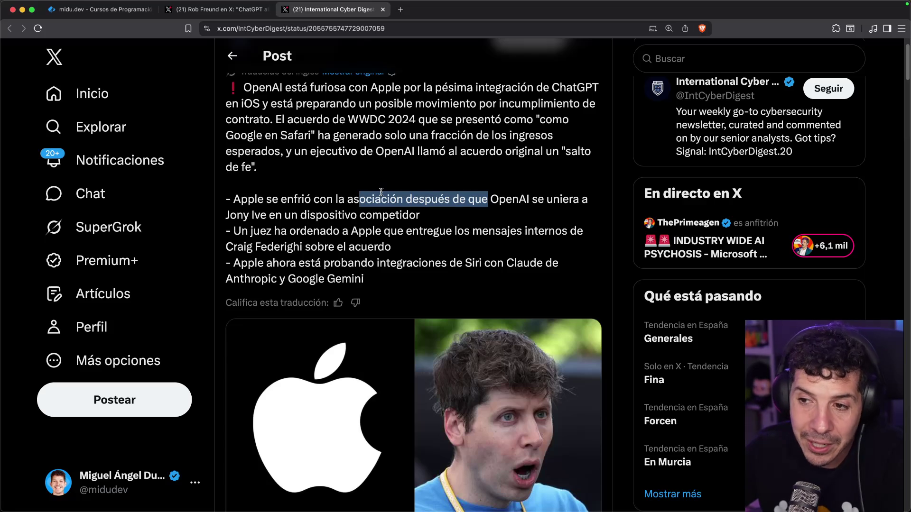
pyautogui.click(470, 183)
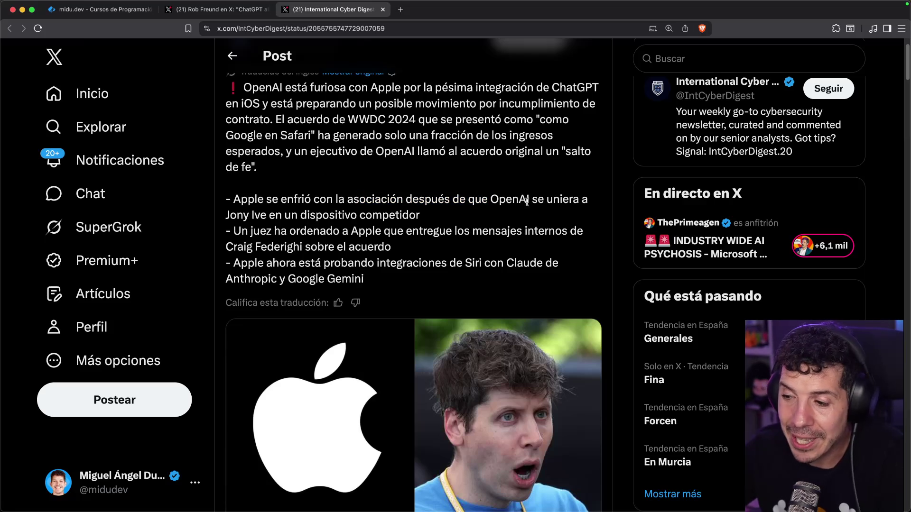
pyautogui.doubleClick(526, 200)
# Step: Search Google for 'OpenAI jony ive' and open an image result's source article in a new tab
pyautogui.write('jony ive')
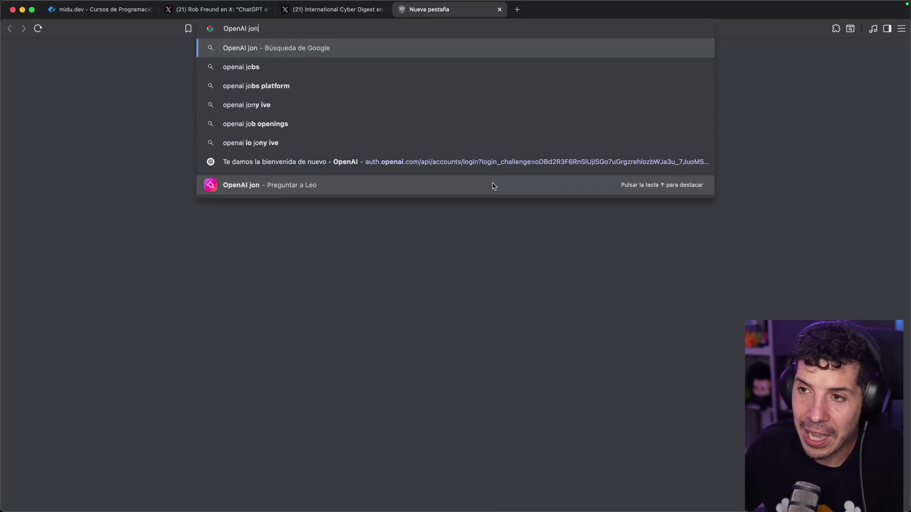
pyautogui.press('Return')
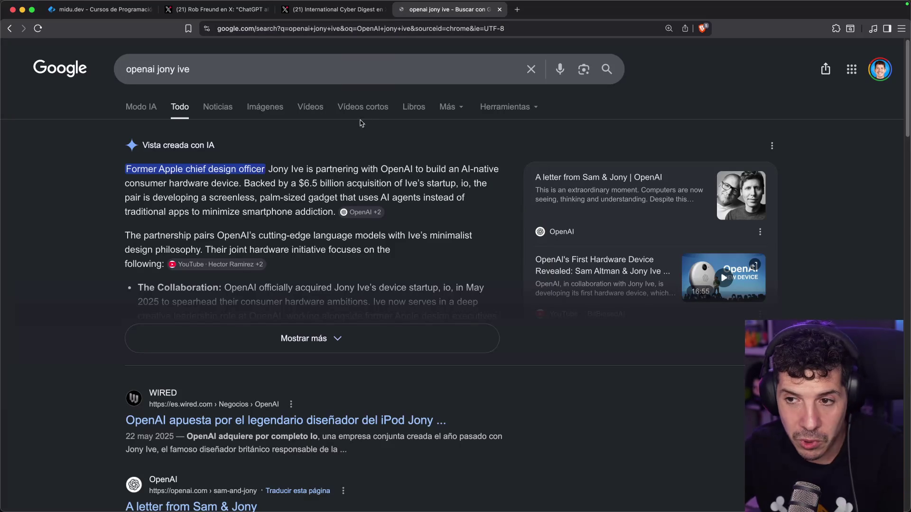
pyautogui.click(264, 109)
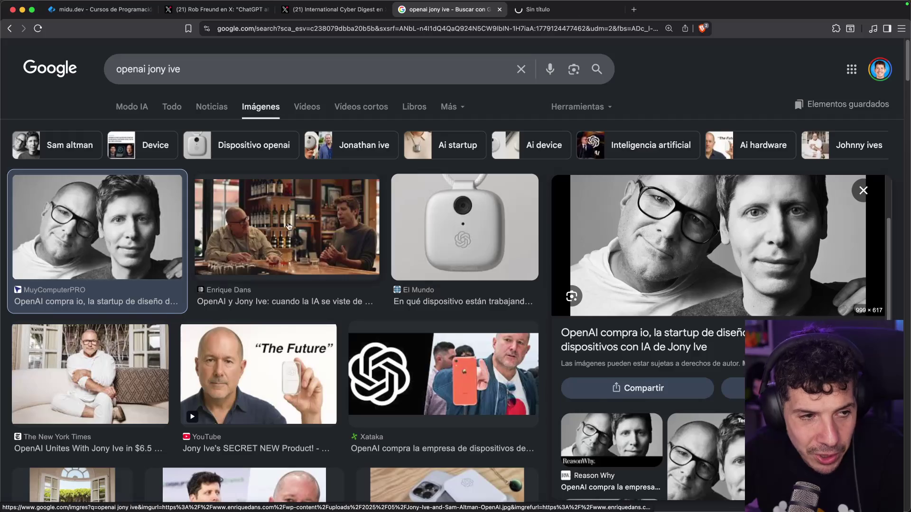
pyautogui.click(300, 221)
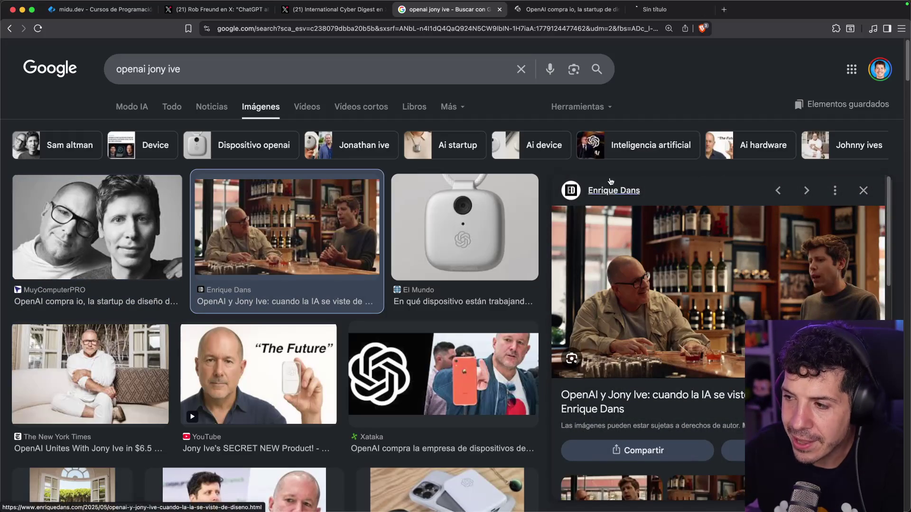
# Step: Read the MuyComputerPro article on OpenAI buying io, noting the 6.500 millones de dólares figure
pyautogui.click(577, 10)
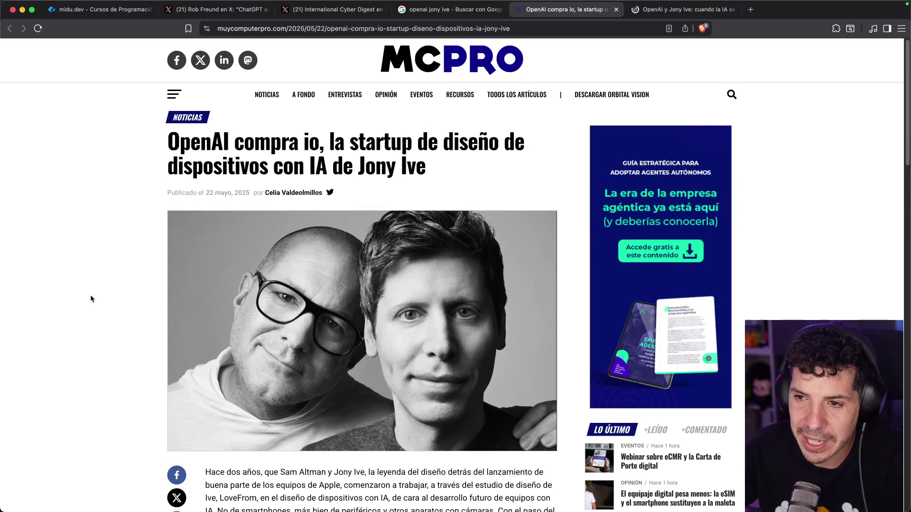
pyautogui.scroll(-6, 140, 250)
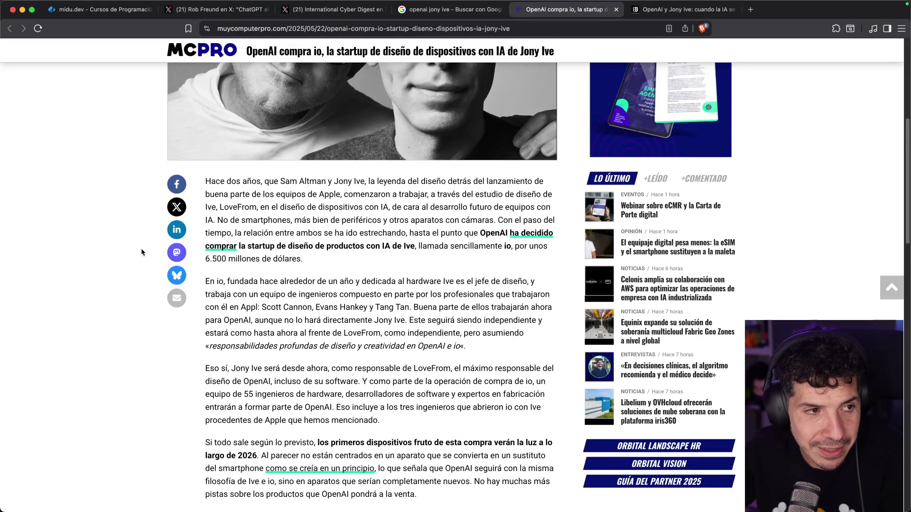
pyautogui.scroll(2, 143, 251)
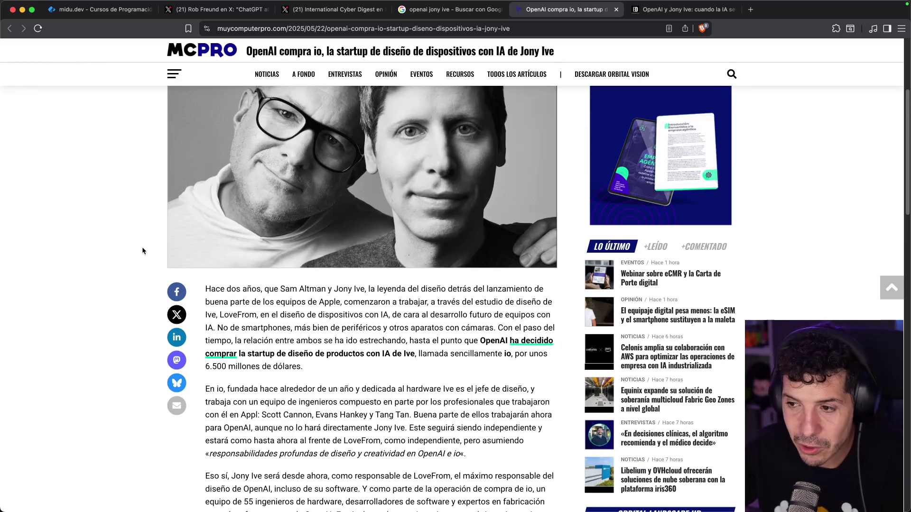
pyautogui.scroll(-3, 143, 251)
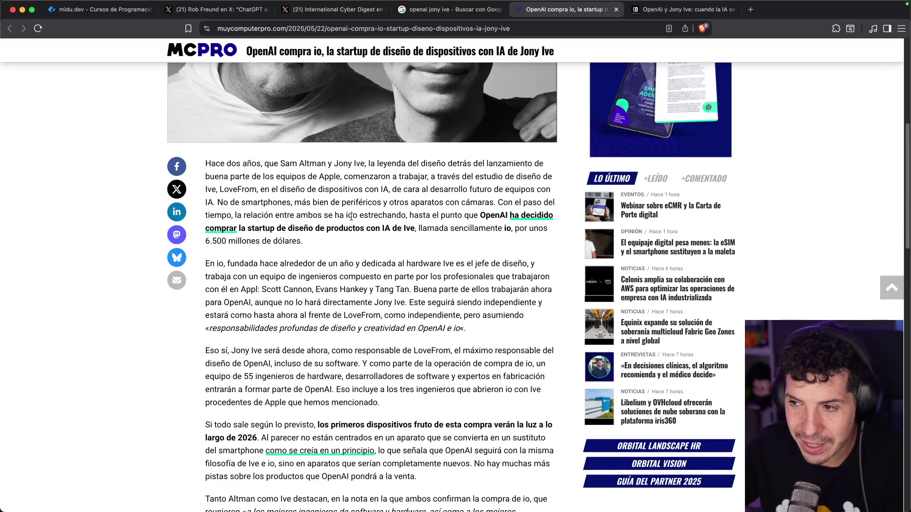
pyautogui.moveTo(211, 243); pyautogui.dragTo(329, 249)
pyautogui.click(348, 245)
pyautogui.scroll(-8, 411, 228)
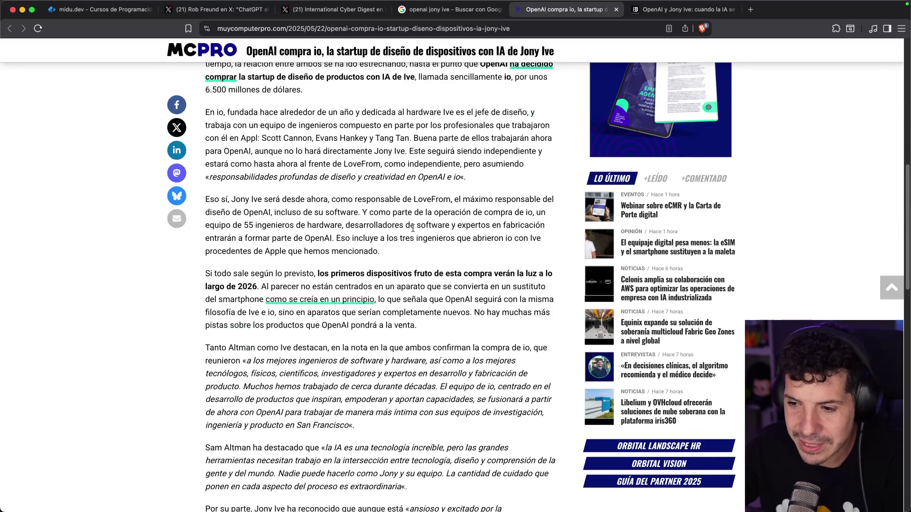
pyautogui.scroll(10, 401, 230)
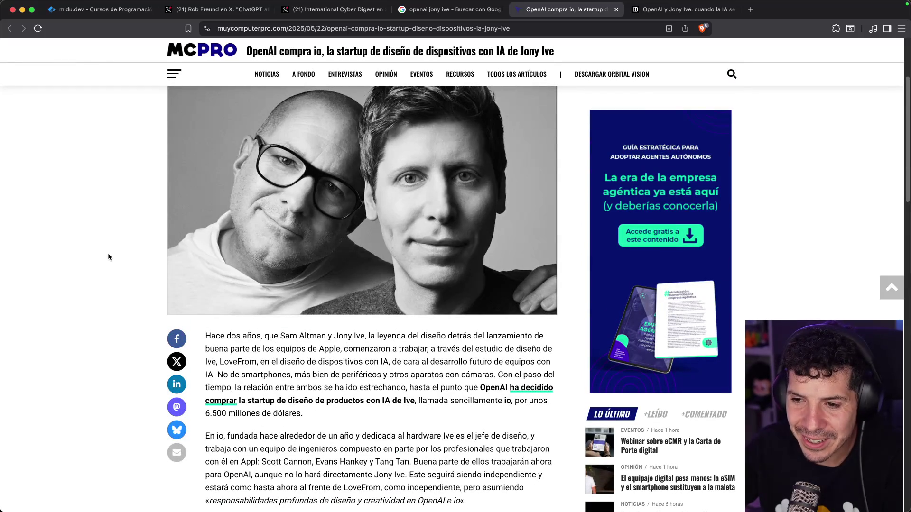
# Step: Close both OpenAI–io article tabs and the Google Images tab
pyautogui.press('super+w')
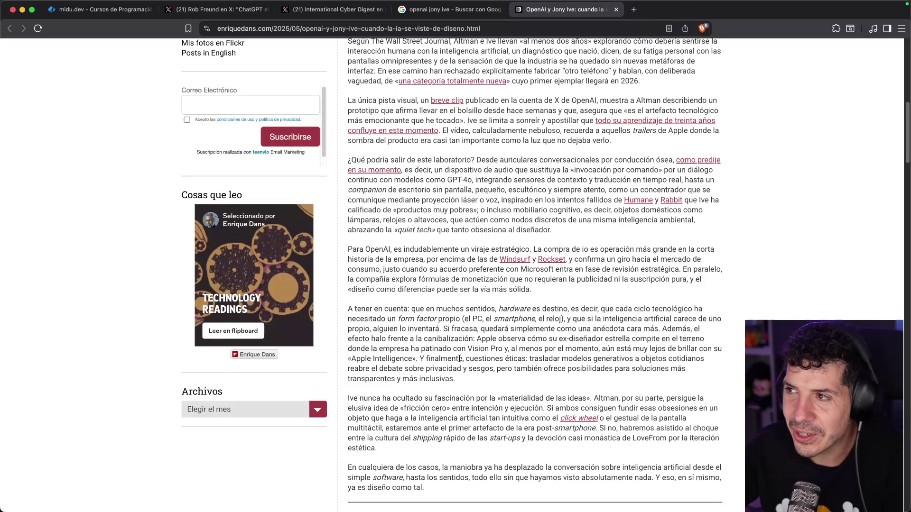
pyautogui.scroll(9, 460, 356)
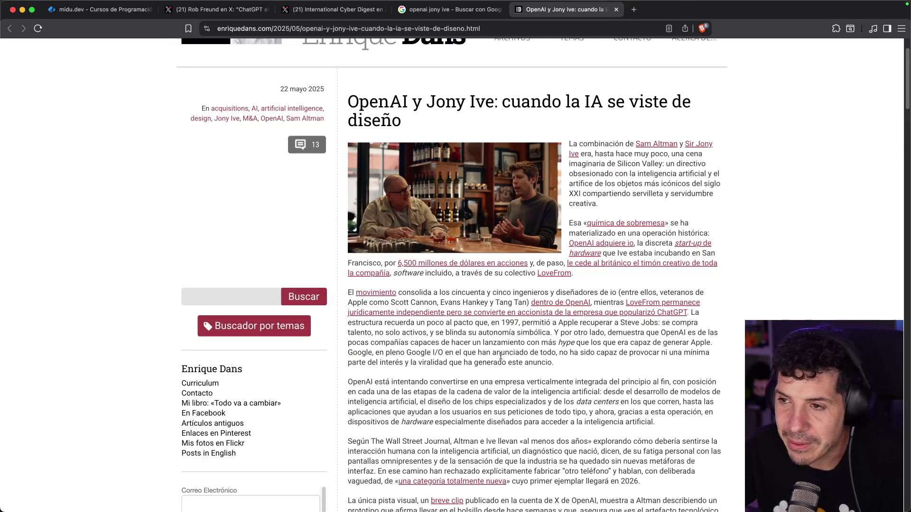
pyautogui.press('super+w')
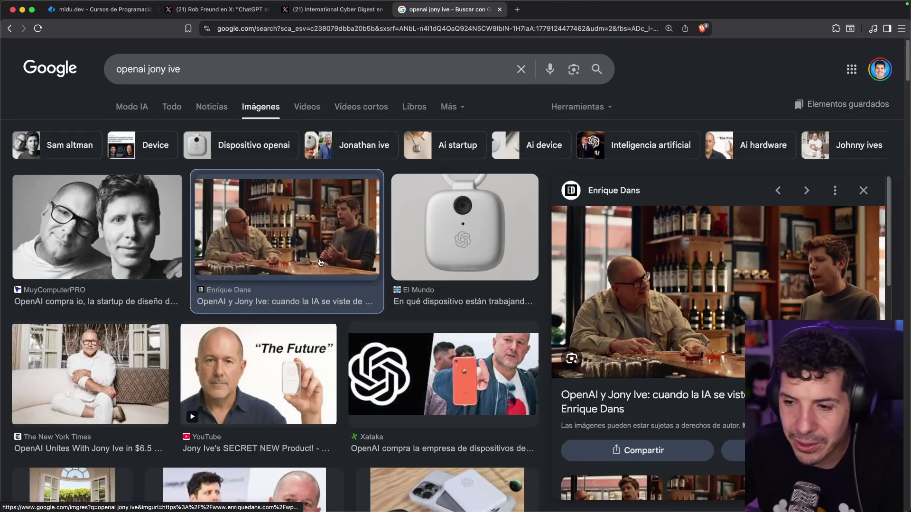
pyautogui.scroll(-5, 321, 261)
pyautogui.scroll(-7, 322, 261)
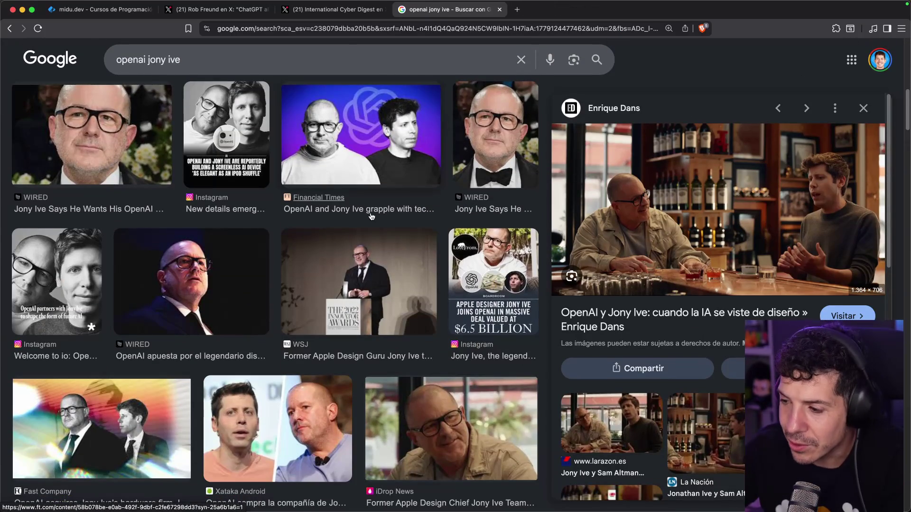
pyautogui.click(500, 9)
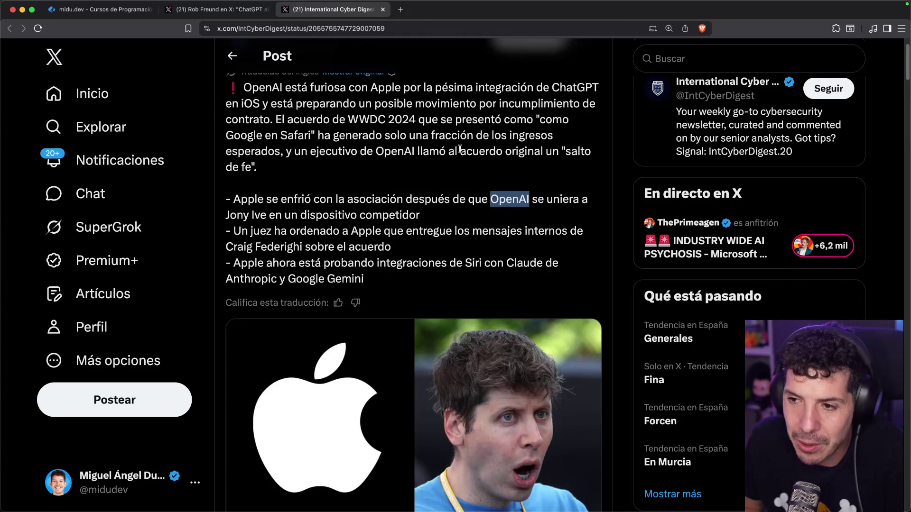
# Step: Highlight the post's lines about the judge's order and Siri integrations with Claude and Gemini
pyautogui.moveTo(411, 231)
pyautogui.mouseDown()
pyautogui.moveTo(584, 231)
pyautogui.moveTo(286, 241)
pyautogui.moveTo(389, 243)
pyautogui.mouseUp()
pyautogui.click(389, 243)
pyautogui.moveTo(299, 263)
pyautogui.mouseDown()
pyautogui.moveTo(490, 276)
pyautogui.moveTo(528, 263)
pyautogui.mouseUp()
pyautogui.click(531, 267)
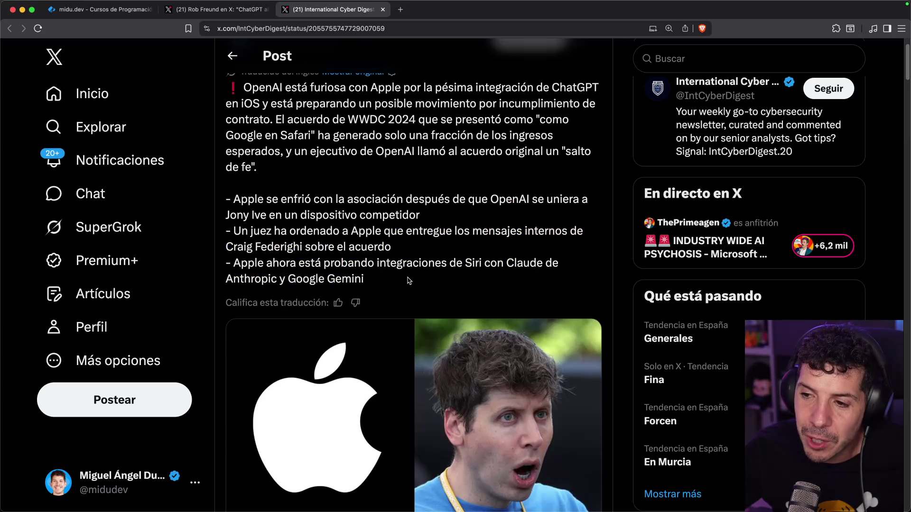
pyautogui.scroll(-5, 409, 281)
pyautogui.scroll(3, 391, 242)
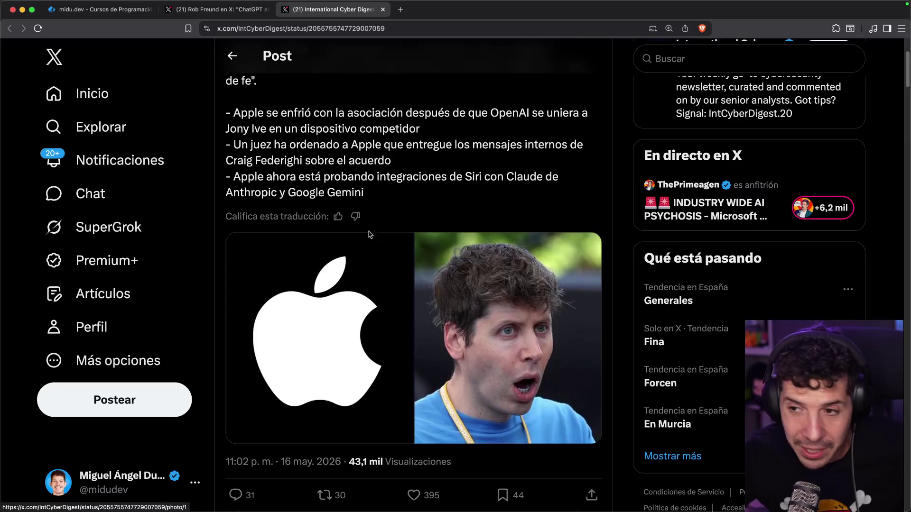
pyautogui.scroll(1, 370, 234)
# Step: Search Google for 'apple siri Gemini' in a new tab
pyautogui.doubleClick(346, 197)
pyautogui.press('super+t')
pyautogui.write('apple siri Gemini')
pyautogui.press('Return')
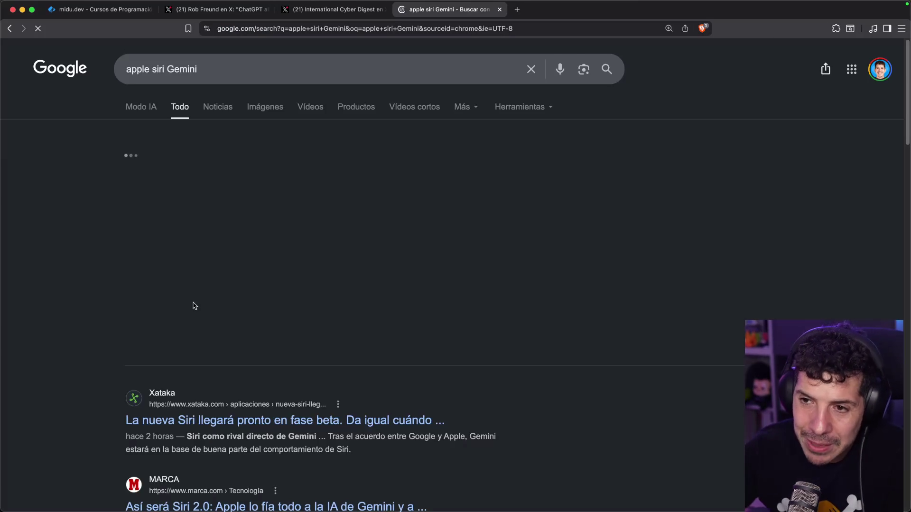
# Step: Open Xataka's article on the new Siri and find mentions of 'gemini' in it
pyautogui.click(315, 401)
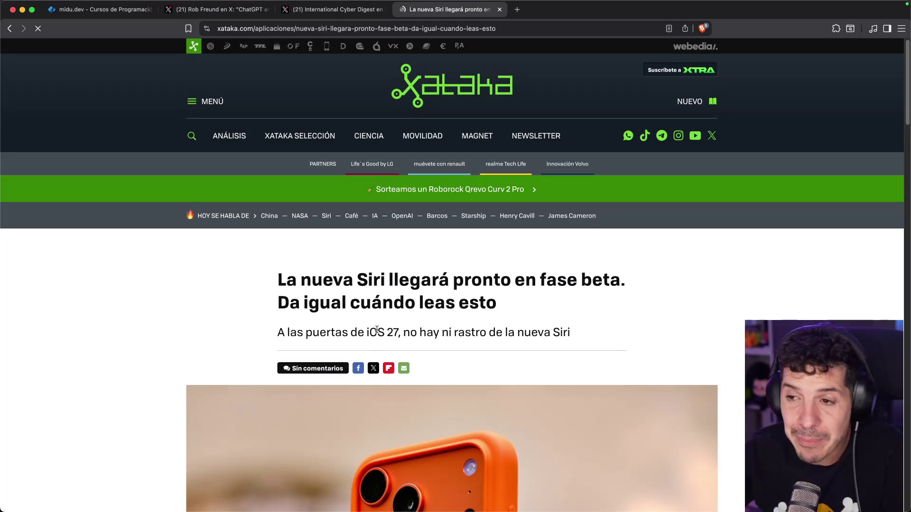
pyautogui.scroll(-3, 379, 327)
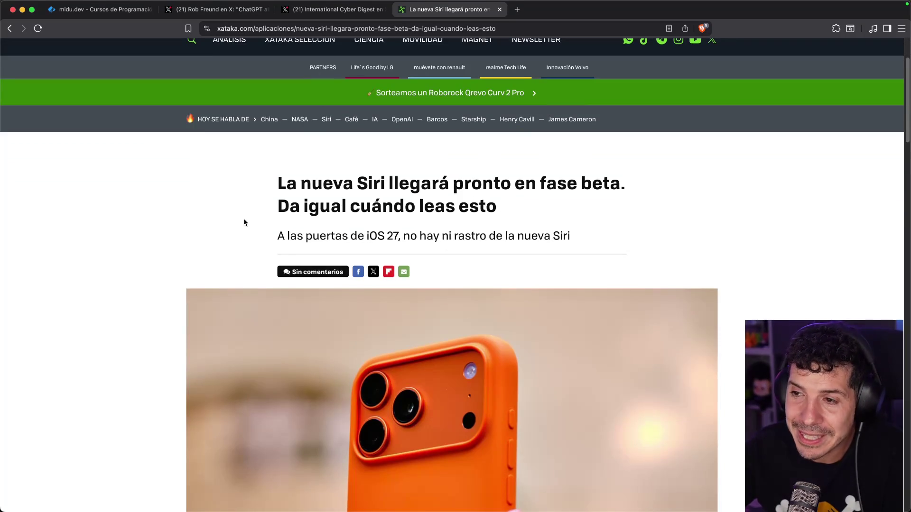
pyautogui.scroll(-7, 208, 261)
pyautogui.scroll(-5, 195, 251)
pyautogui.press('super+f')
pyautogui.write('gemini')
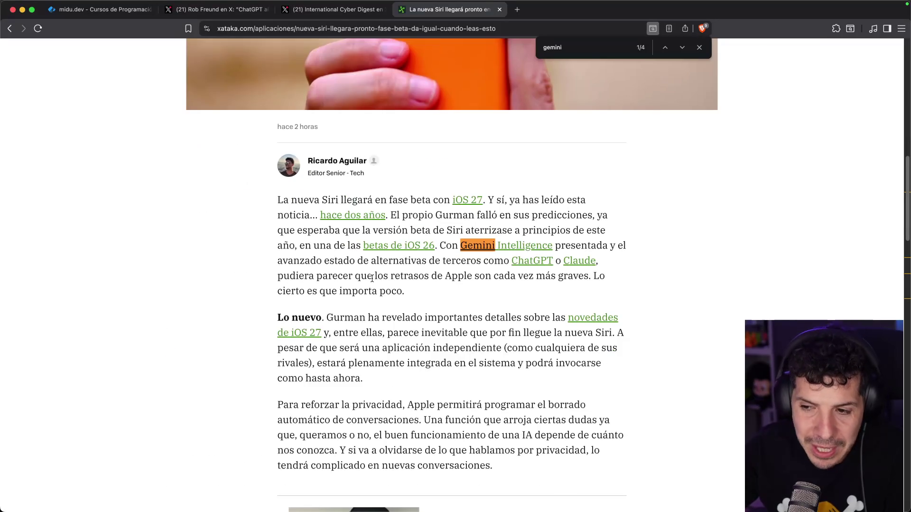
# Step: Follow the 'Google y Apple' link to the deal article, then close it and return to X
pyautogui.scroll(-4, 363, 276)
pyautogui.scroll(-4, 363, 276)
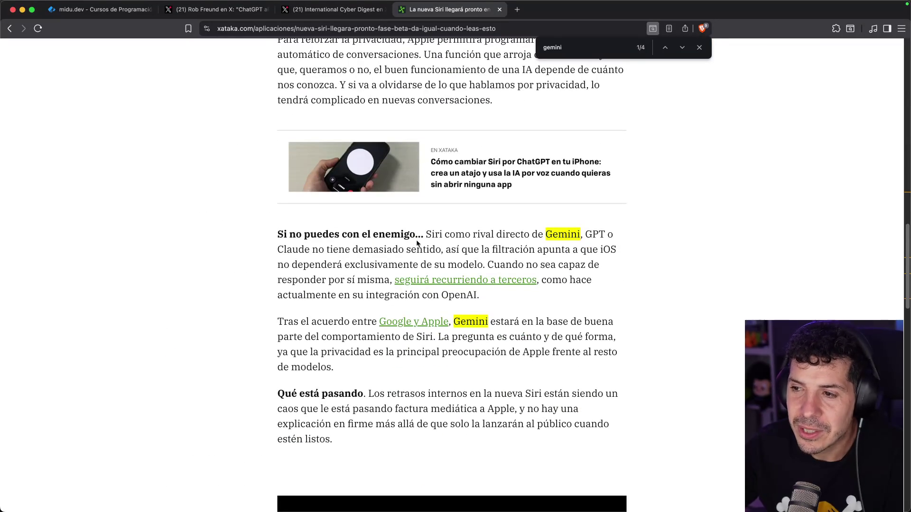
pyautogui.scroll(-2, 280, 245)
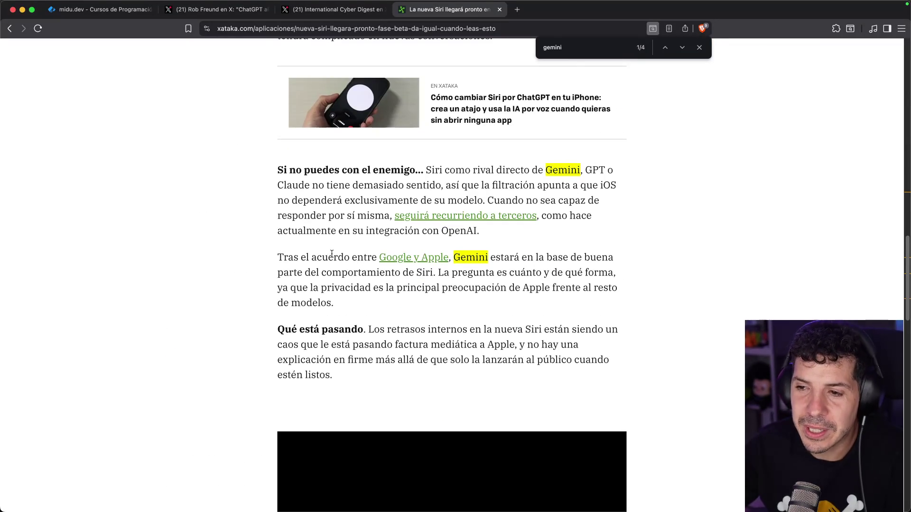
pyautogui.moveTo(552, 259); pyautogui.dragTo(575, 258)
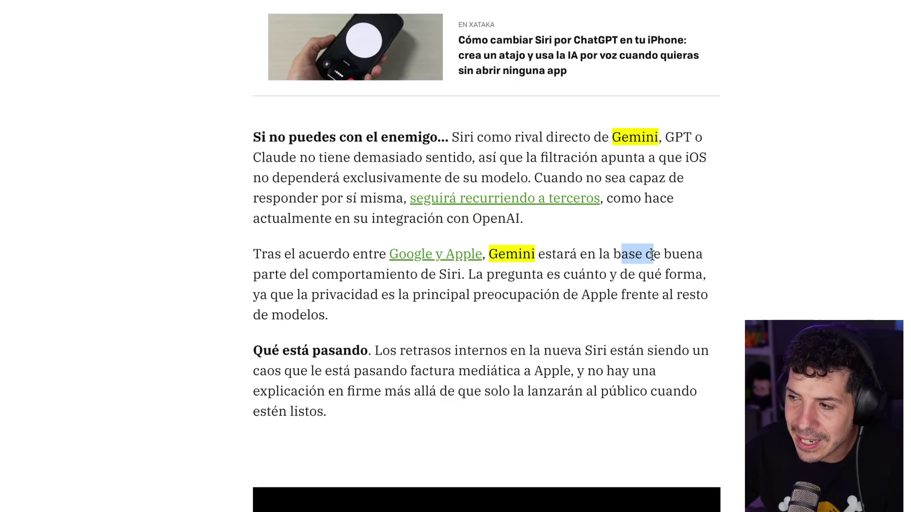
pyautogui.click(443, 258)
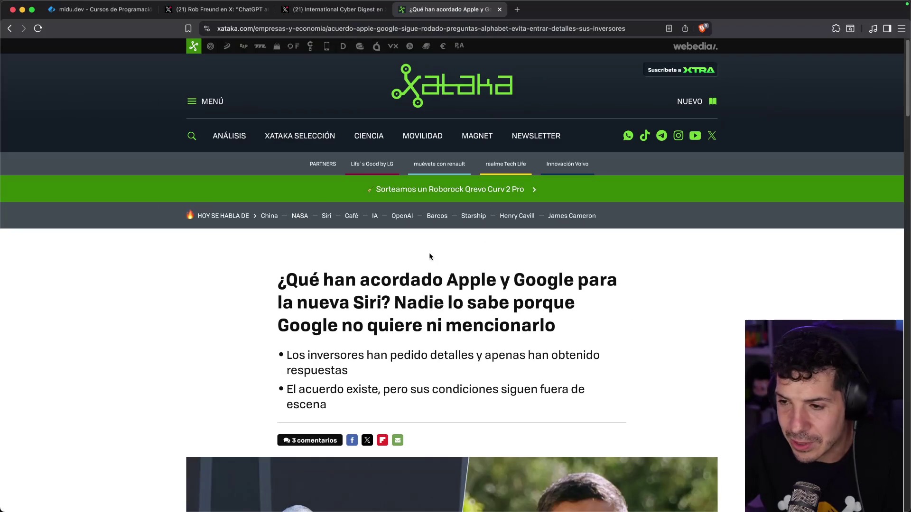
pyautogui.press('super+w')
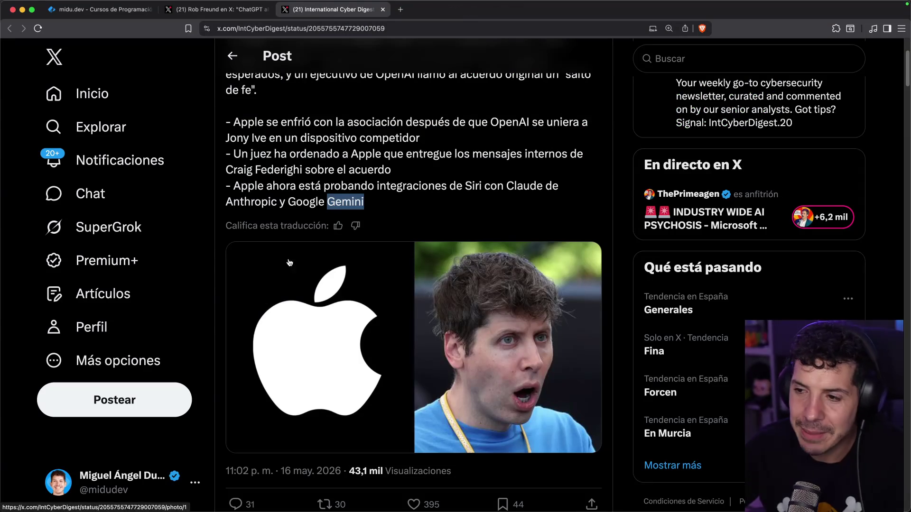
pyautogui.scroll(-5, 326, 216)
pyautogui.scroll(5, 325, 217)
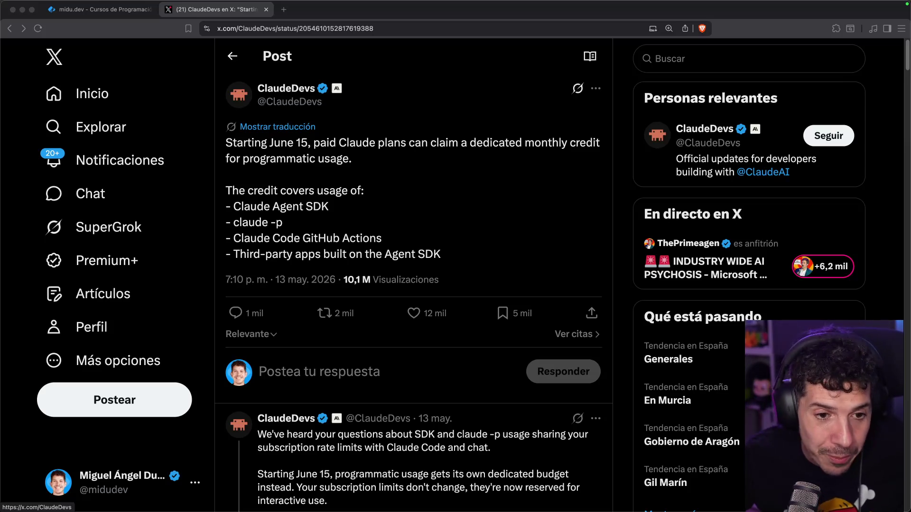
pyautogui.keyDown('super'); pyautogui.click(305, 90); pyautogui.keyUp('super')
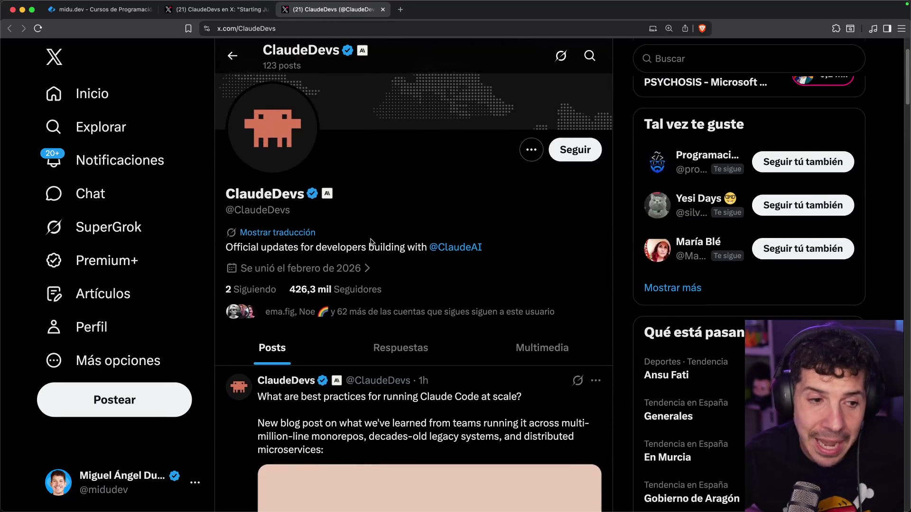
pyautogui.scroll(-4, 437, 281)
pyautogui.scroll(-7, 438, 281)
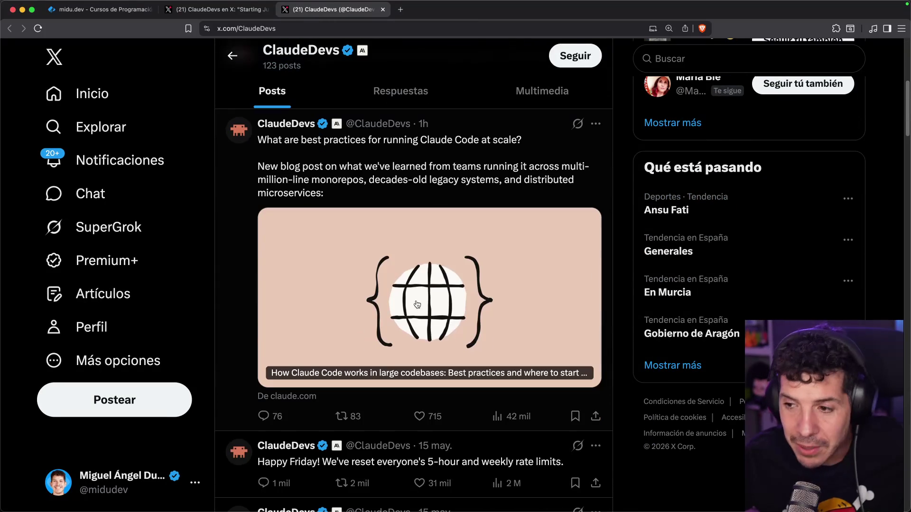
pyautogui.scroll(-2, 386, 285)
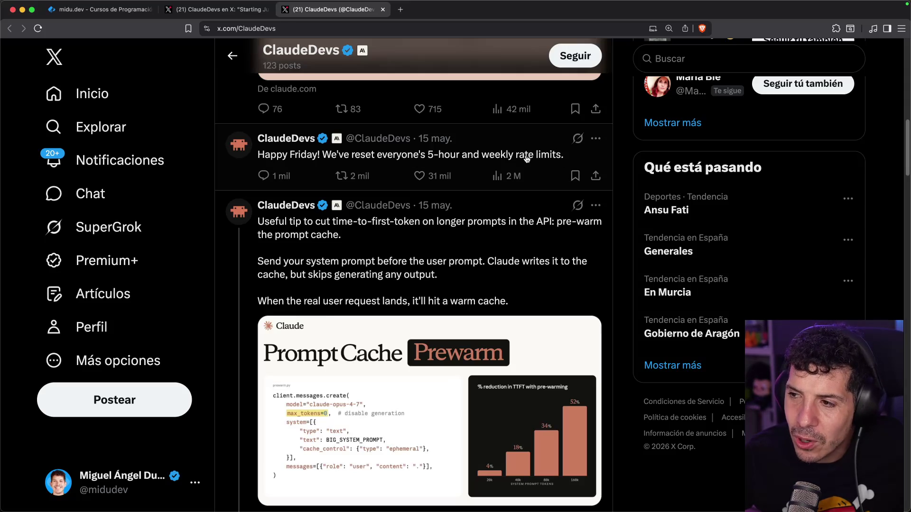
pyautogui.click(485, 154)
pyautogui.click(285, 121)
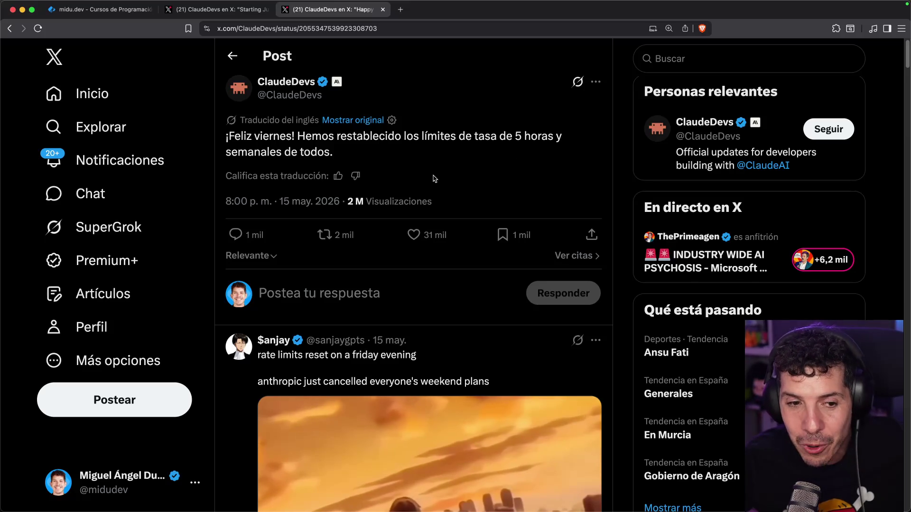
pyautogui.middleClick(349, 13)
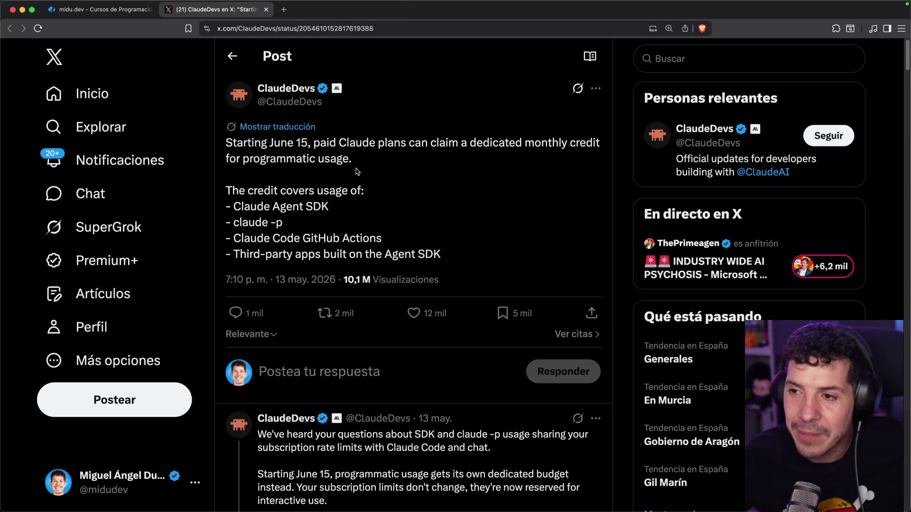
# Step: Translate the ClaudeDevs credit post into Spanish and highlight the four uses the credit covers
pyautogui.click(302, 127)
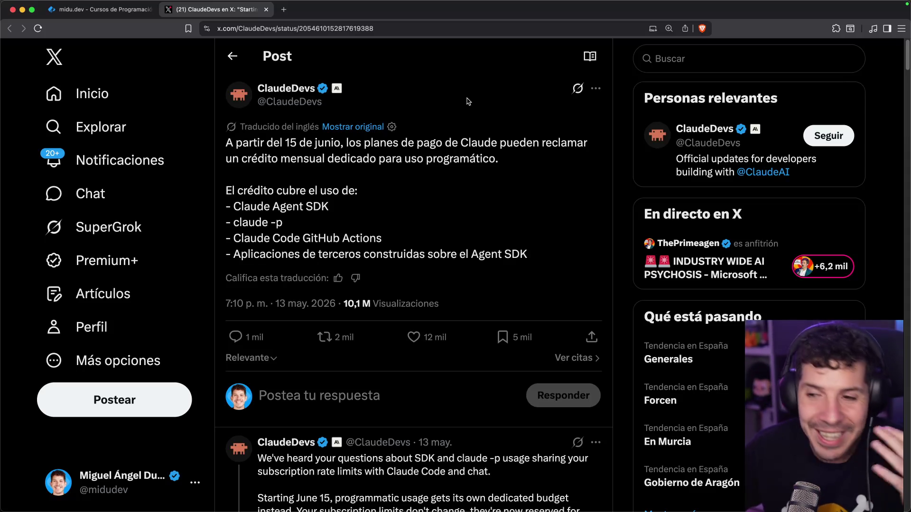
pyautogui.scroll(-3, 496, 203)
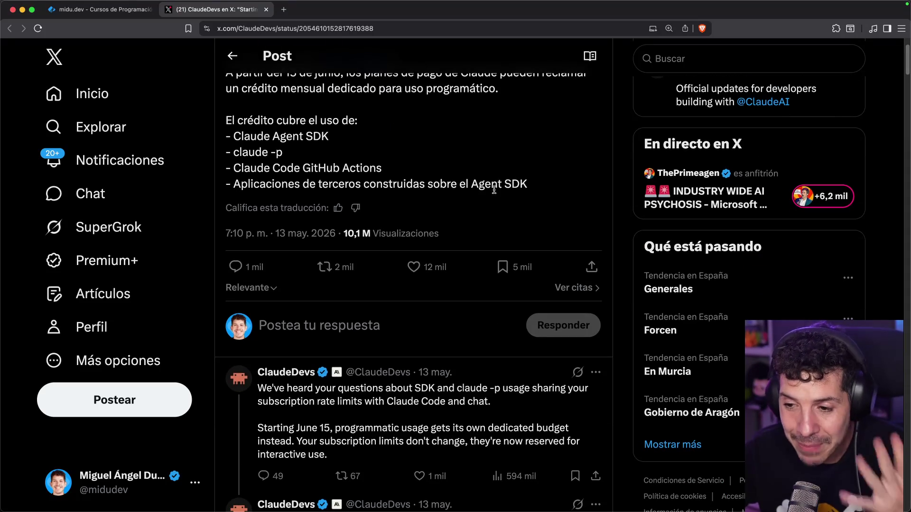
pyautogui.scroll(3, 491, 182)
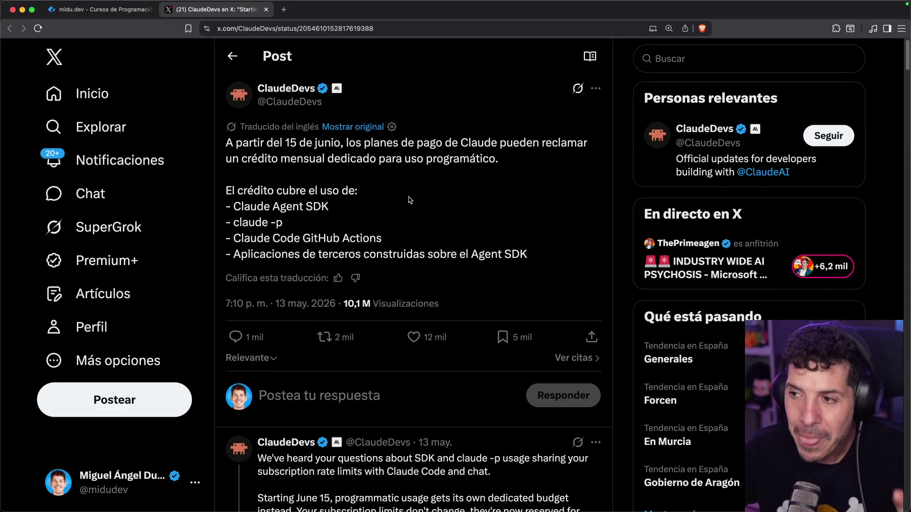
pyautogui.moveTo(434, 145)
pyautogui.mouseDown()
pyautogui.moveTo(521, 133)
pyautogui.moveTo(493, 147)
pyautogui.mouseUp()
pyautogui.click(494, 147)
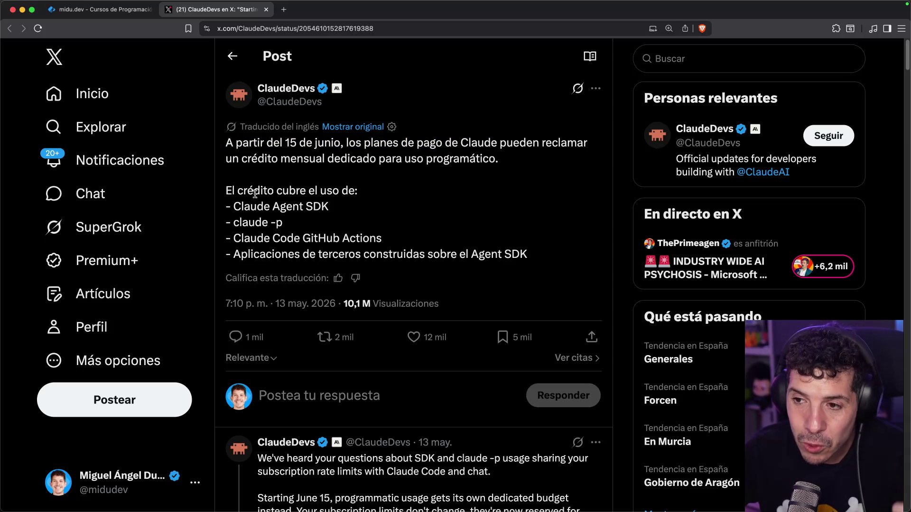
pyautogui.moveTo(226, 205); pyautogui.dragTo(535, 258)
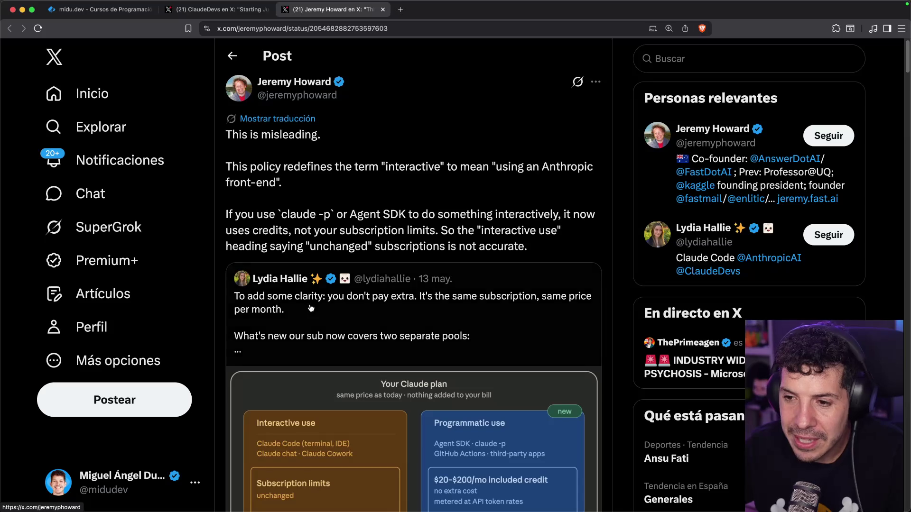
pyautogui.keyDown('super'); pyautogui.click(311, 308); pyautogui.keyUp('super')
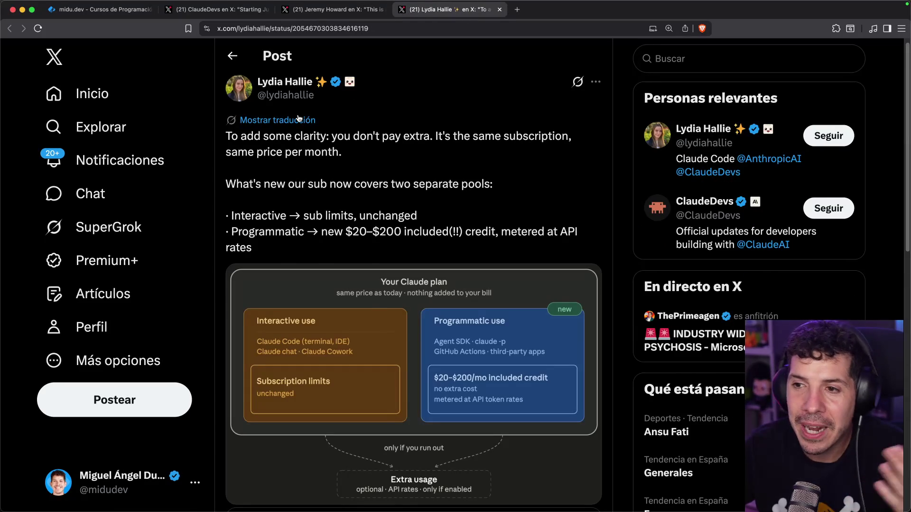
pyautogui.click(299, 120)
pyautogui.moveTo(403, 136)
pyautogui.mouseDown()
pyautogui.moveTo(585, 139)
pyautogui.moveTo(402, 179)
pyautogui.mouseUp()
pyautogui.click(419, 160)
pyautogui.scroll(-1, 422, 152)
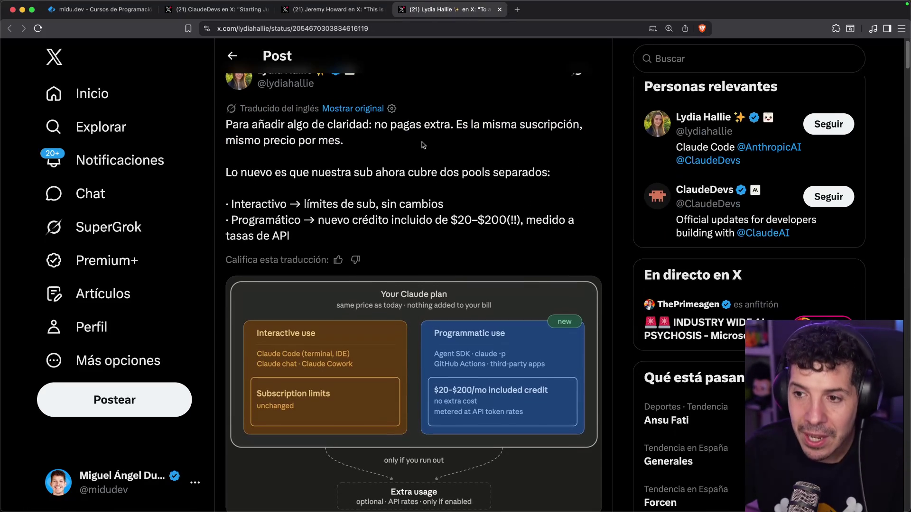
pyautogui.moveTo(373, 172); pyautogui.dragTo(453, 172)
pyautogui.click(479, 172)
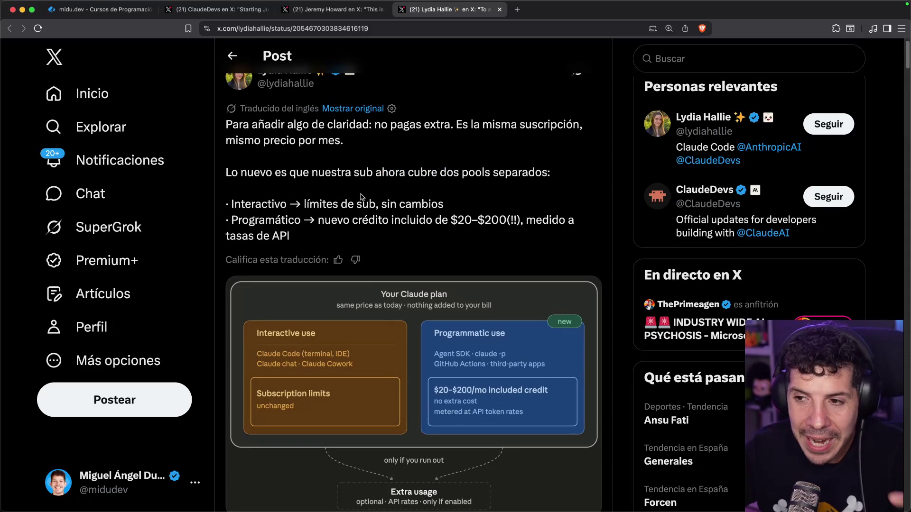
pyautogui.moveTo(385, 206); pyautogui.dragTo(450, 205)
pyautogui.click(451, 205)
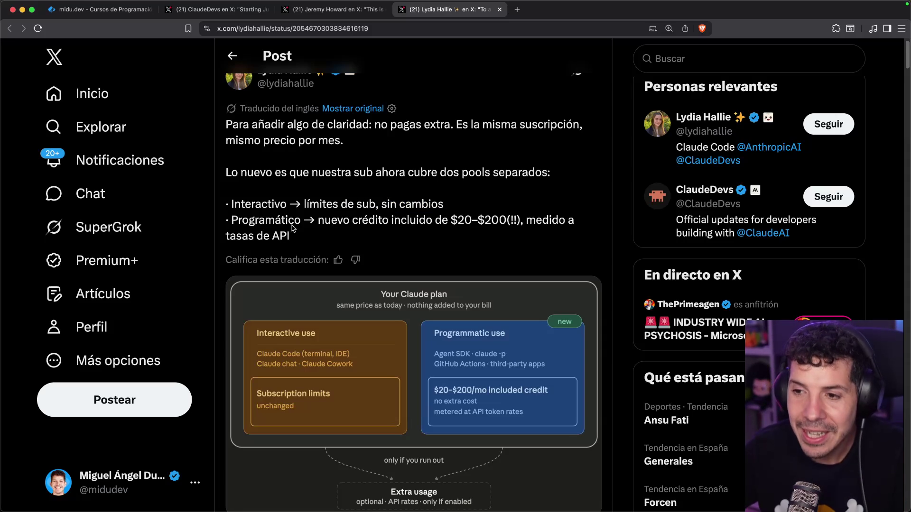
pyautogui.scroll(-1, 314, 235)
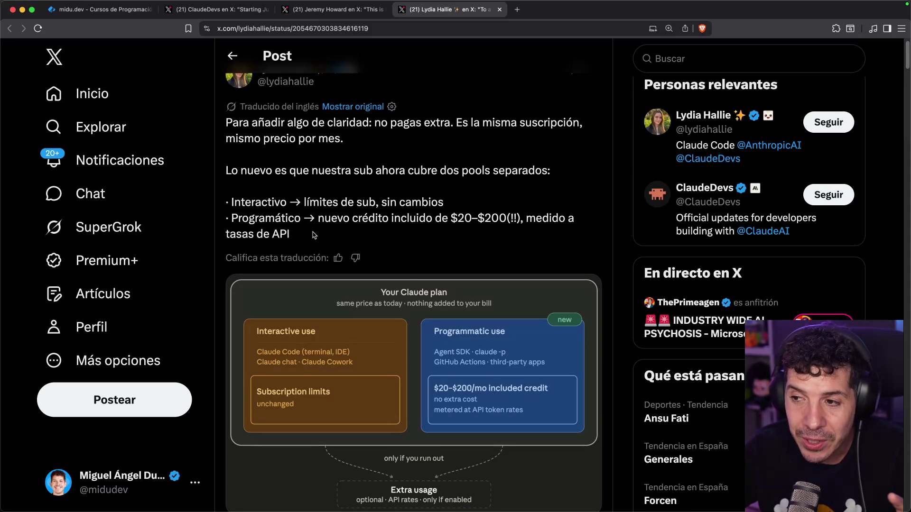
pyautogui.moveTo(324, 222); pyautogui.dragTo(413, 222)
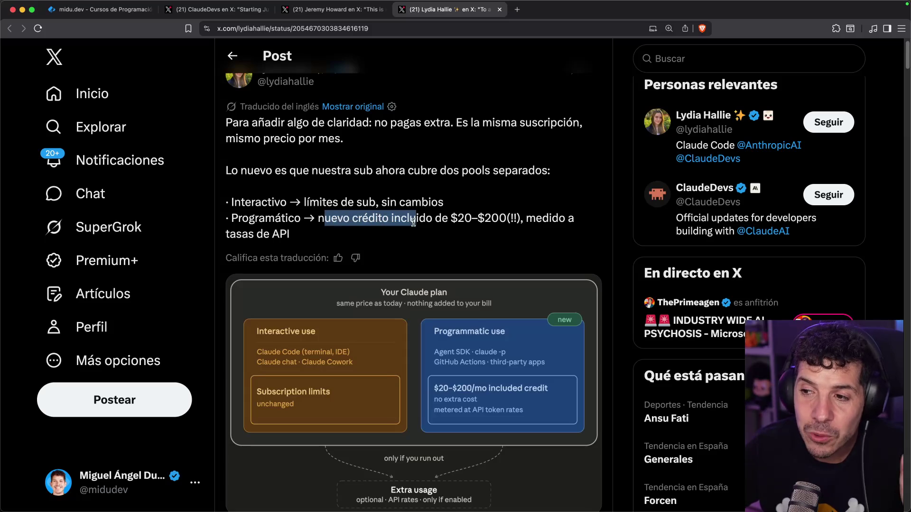
pyautogui.click(456, 218)
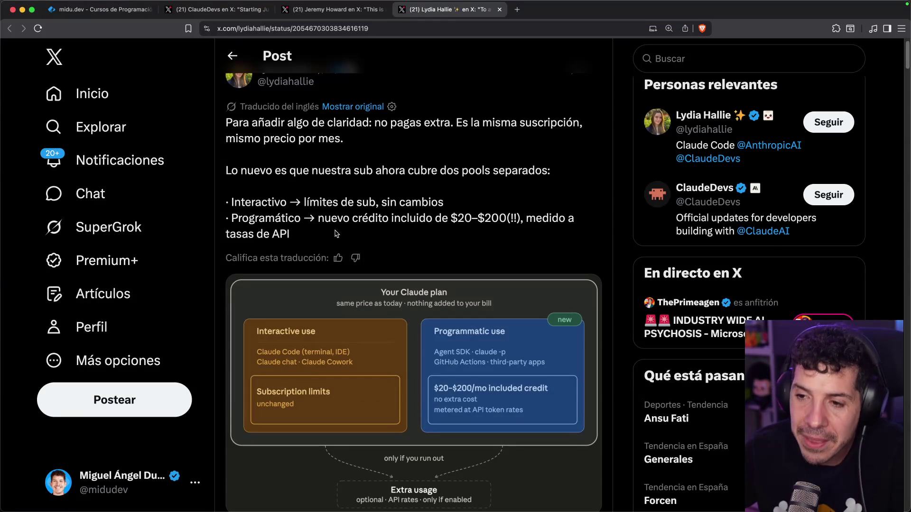
pyautogui.moveTo(307, 236); pyautogui.dragTo(228, 221)
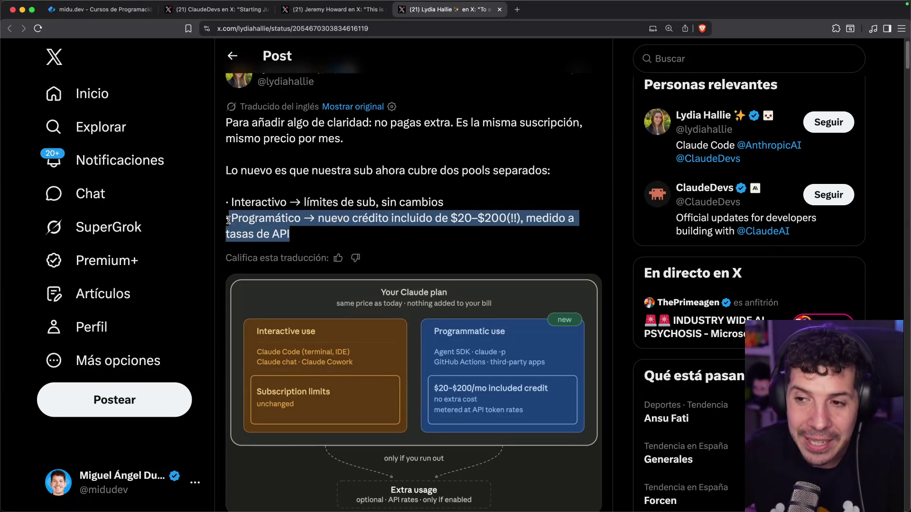
pyautogui.scroll(-2, 279, 213)
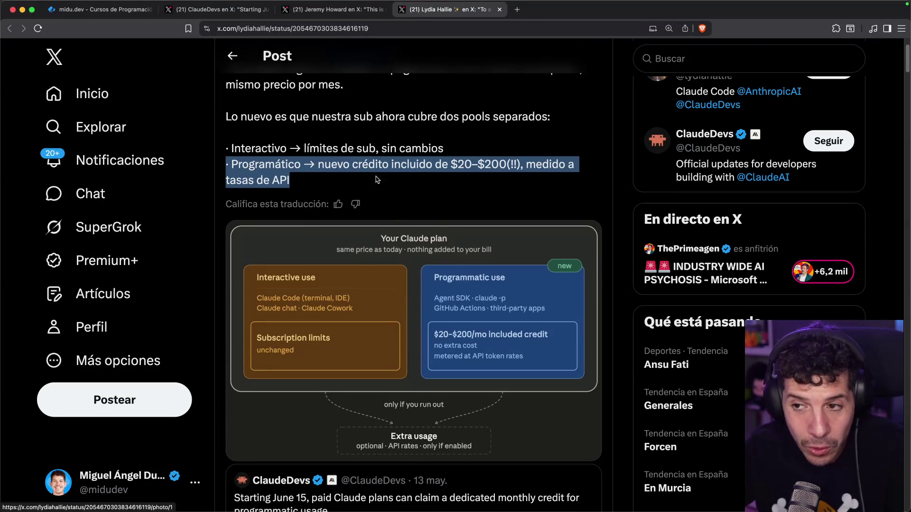
pyautogui.doubleClick(258, 148)
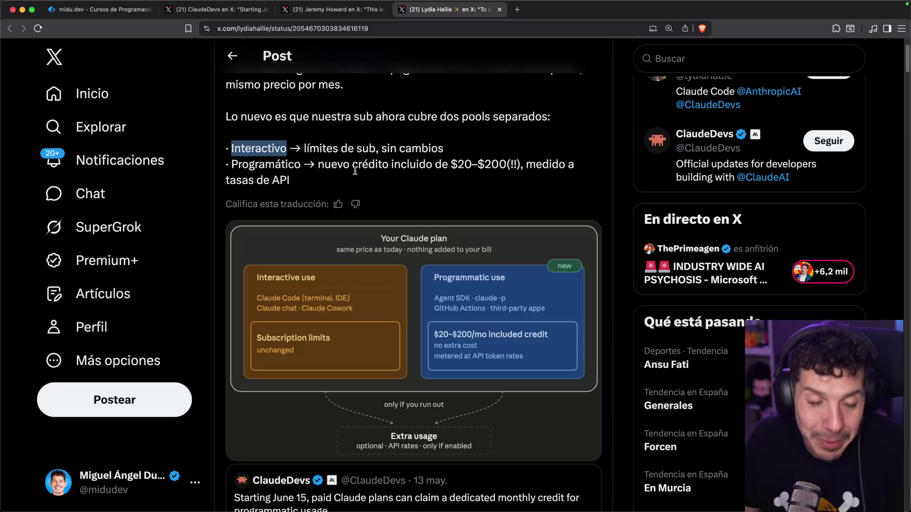
pyautogui.doubleClick(475, 162)
pyautogui.click(493, 158)
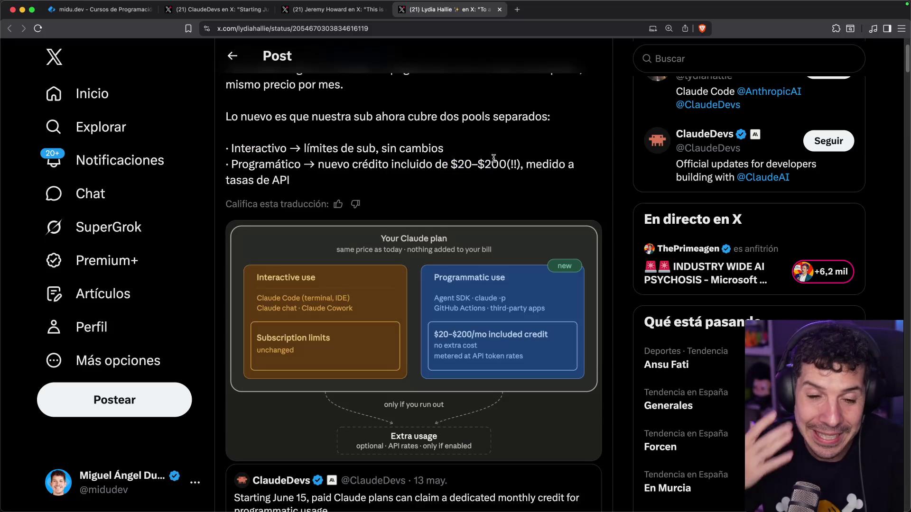
pyautogui.moveTo(527, 164); pyautogui.dragTo(527, 183)
pyautogui.click(527, 187)
pyautogui.scroll(3, 358, 223)
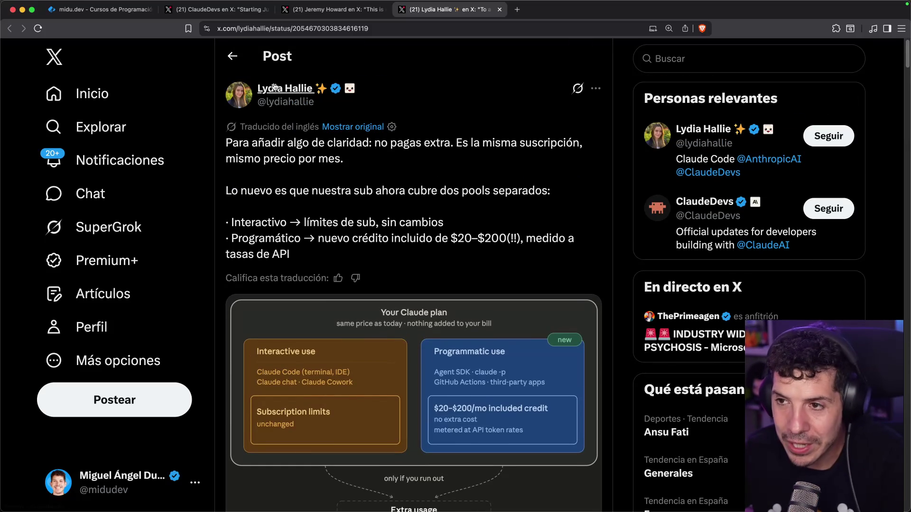
# Step: Check the post author's profile and enlarged photo, then switch to the critic's post tab
pyautogui.keyDown('super'); pyautogui.click(274, 87); pyautogui.keyUp('super')
pyautogui.click(532, 10)
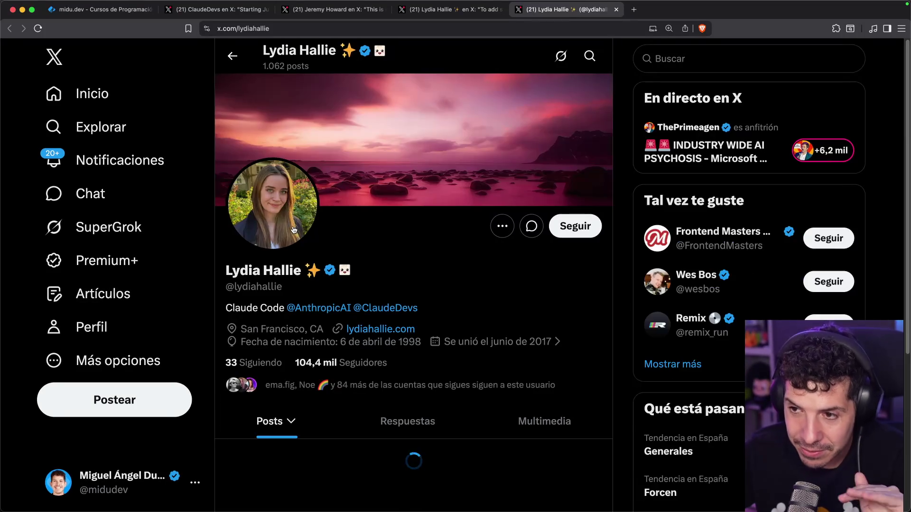
pyautogui.click(293, 231)
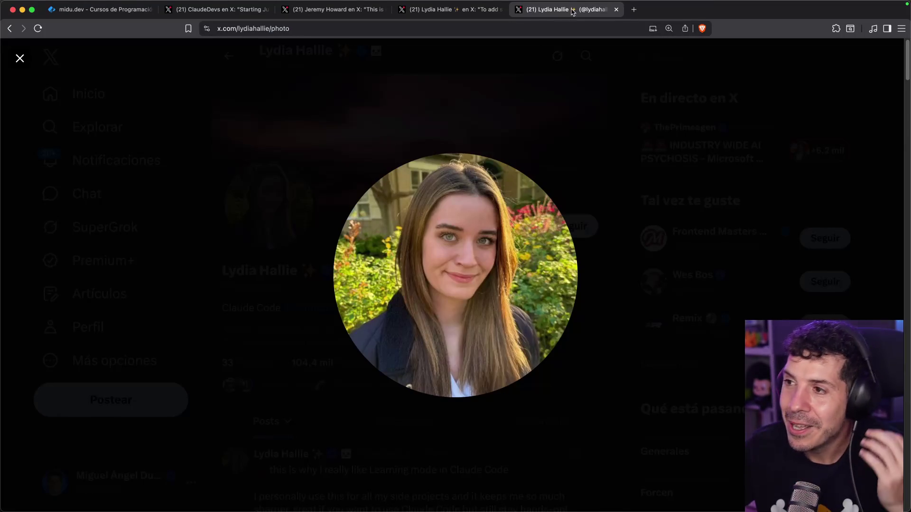
pyautogui.press('super+w')
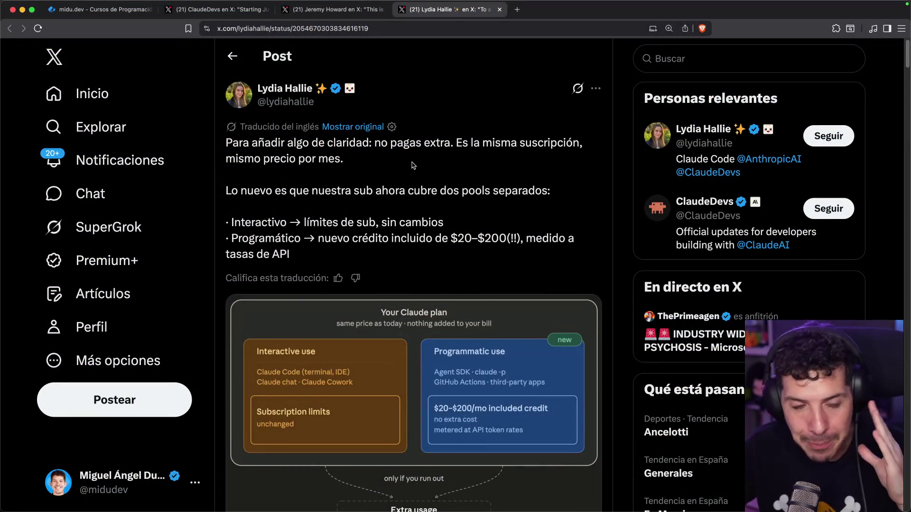
pyautogui.click(334, 9)
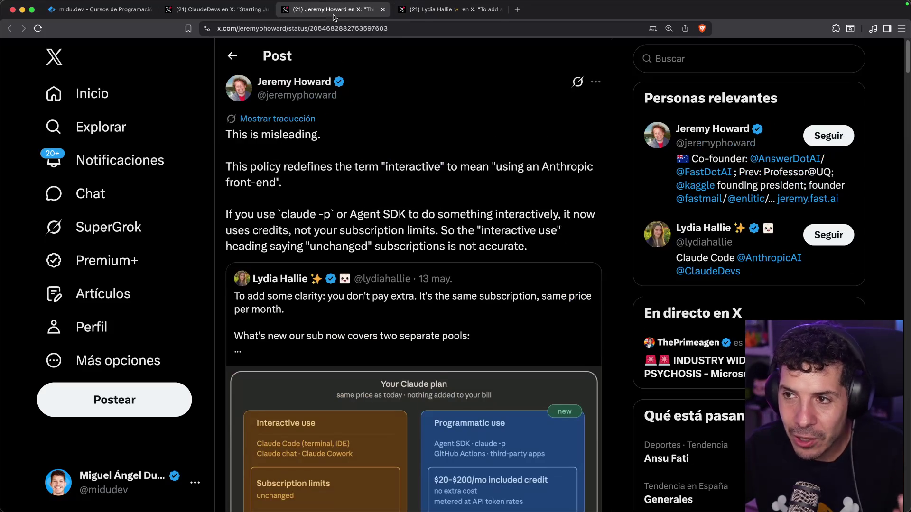
# Step: Translate the 'This is misleading' post into Spanish, highlighting the interactivo, Agent SDK and subscription-limit phrases
pyautogui.click(300, 122)
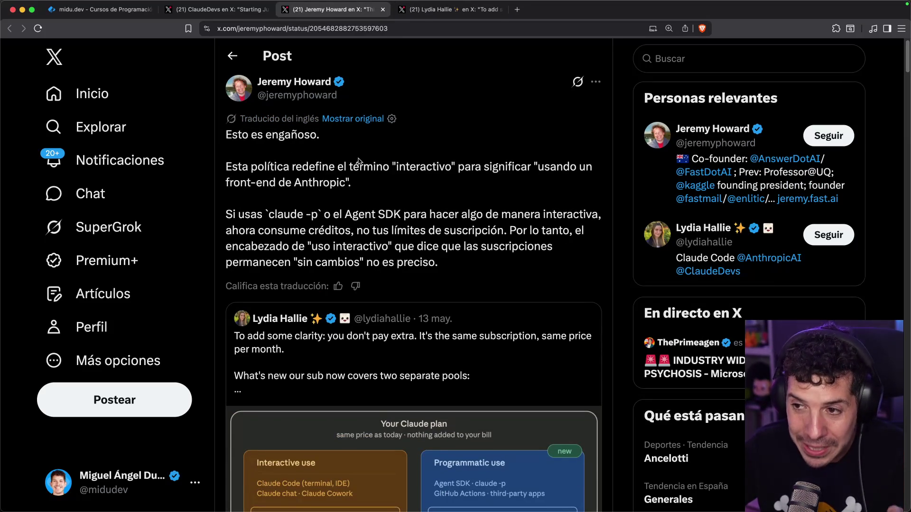
pyautogui.moveTo(405, 166); pyautogui.dragTo(466, 167)
pyautogui.moveTo(471, 166); pyautogui.dragTo(507, 165)
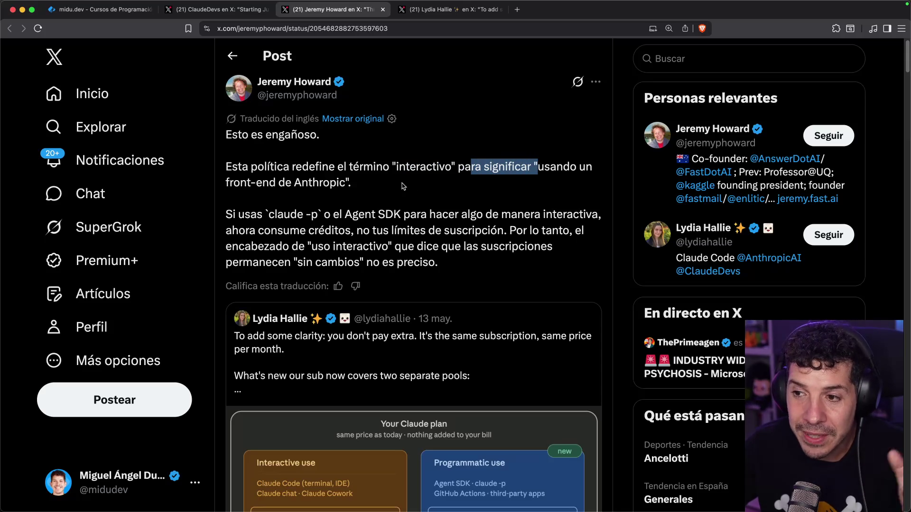
pyautogui.moveTo(344, 214); pyautogui.dragTo(596, 216)
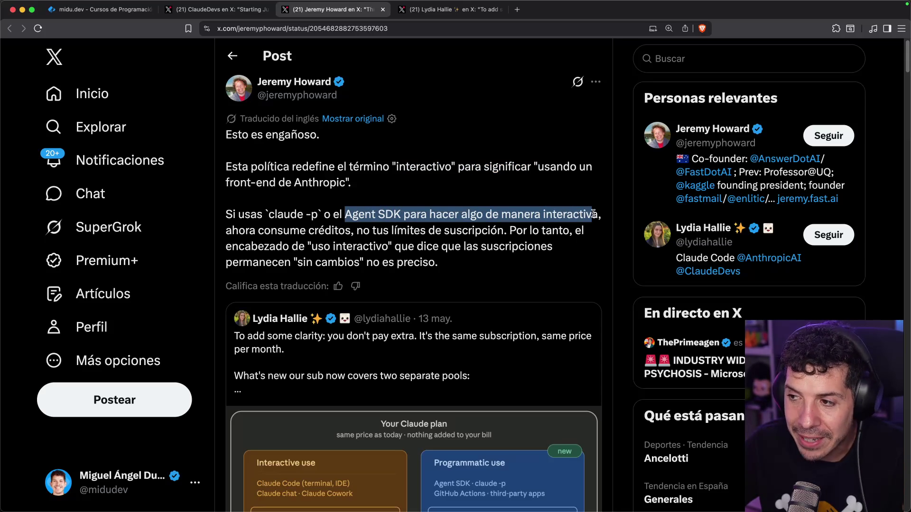
pyautogui.click(407, 223)
pyautogui.moveTo(356, 230); pyautogui.dragTo(506, 229)
pyautogui.moveTo(509, 230); pyautogui.dragTo(538, 227)
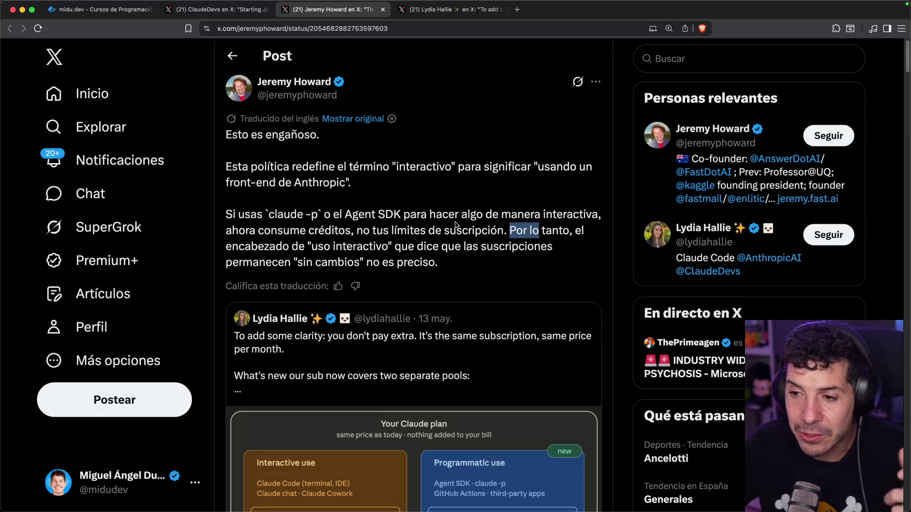
pyautogui.scroll(-15, 313, 257)
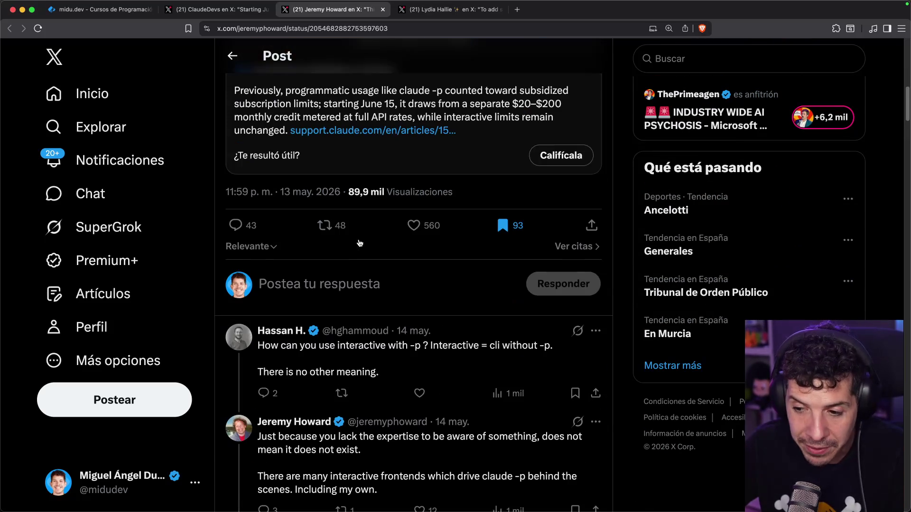
pyautogui.scroll(15, 438, 211)
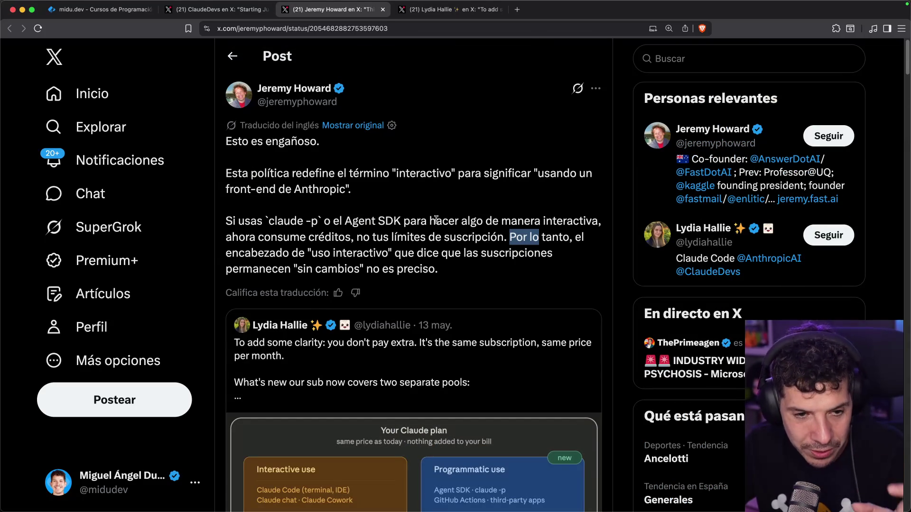
# Step: Return to the original Claude plan post and scroll down to its readers' context note
pyautogui.click(450, 3)
pyautogui.scroll(-5, 390, 196)
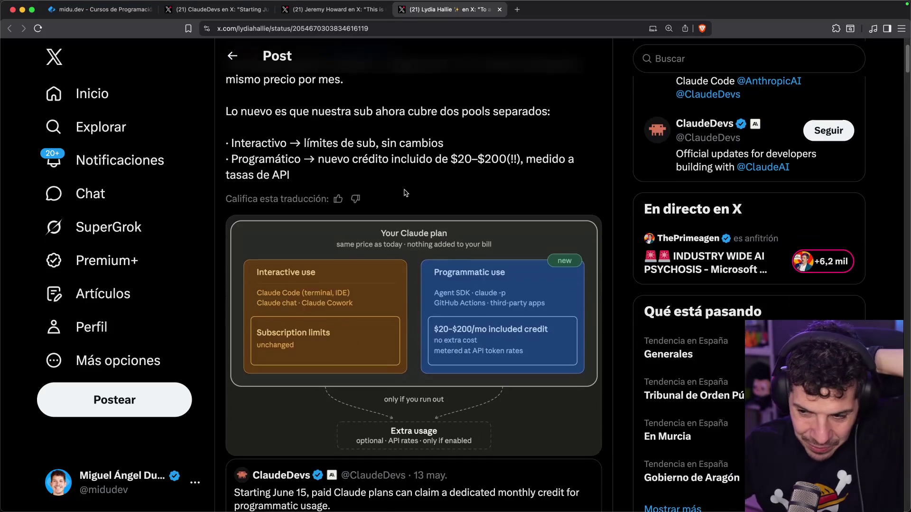
pyautogui.scroll(-4, 328, 350)
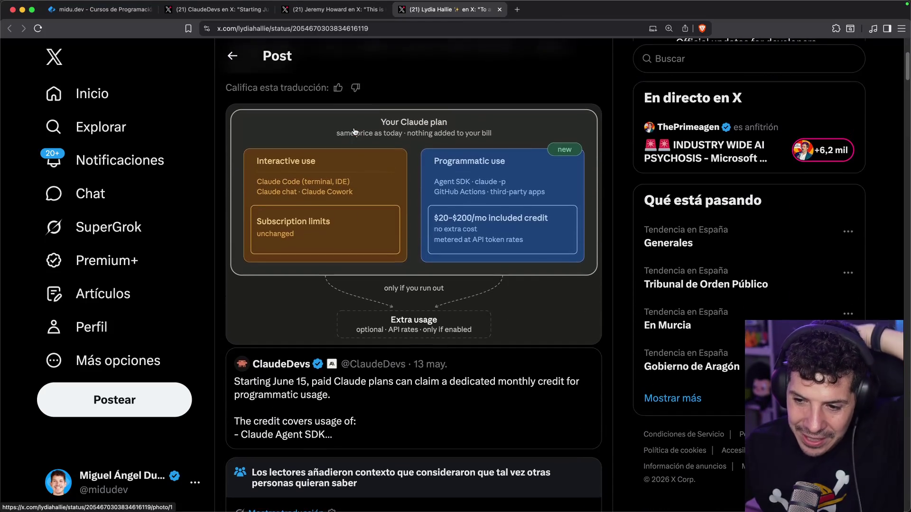
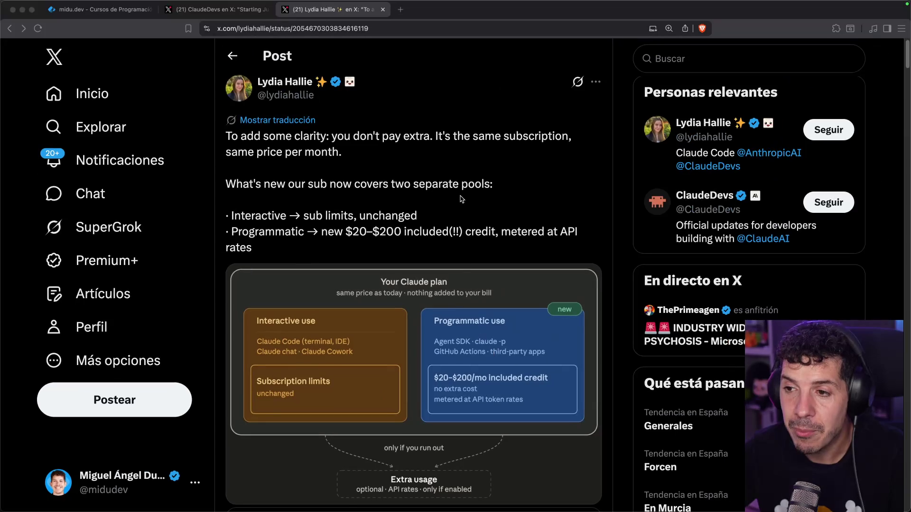
# Step: In a new tab, search Google for 't3 code', then change the query to 't3 chat'
pyautogui.press('cmd+t')
pyautogui.write('t3 code')
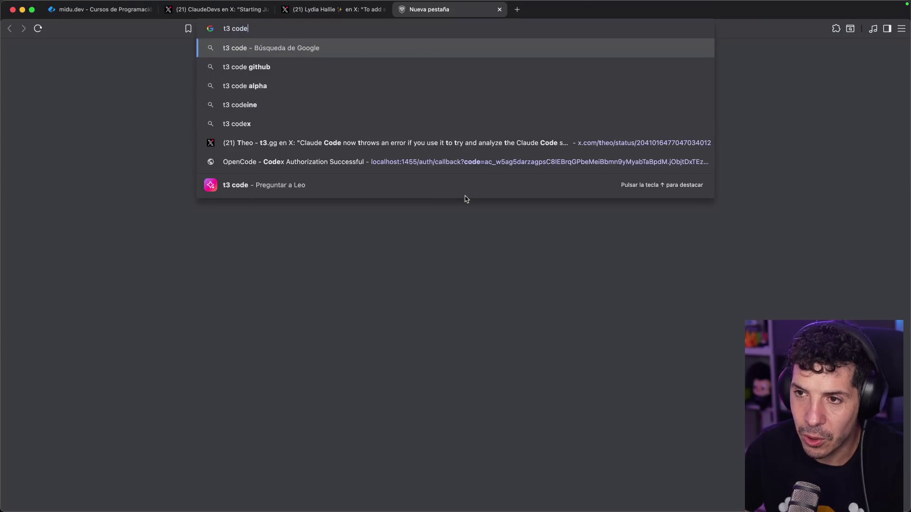
pyautogui.press('Return')
pyautogui.doubleClick(220, 77)
pyautogui.write('chat')
pyautogui.press('Return')
# Step: Switch the search back to 't3 code' and open the T3 Code site at t3.codes
pyautogui.doubleClick(218, 80)
pyautogui.write('code')
pyautogui.press('Return')
pyautogui.click(158, 198)
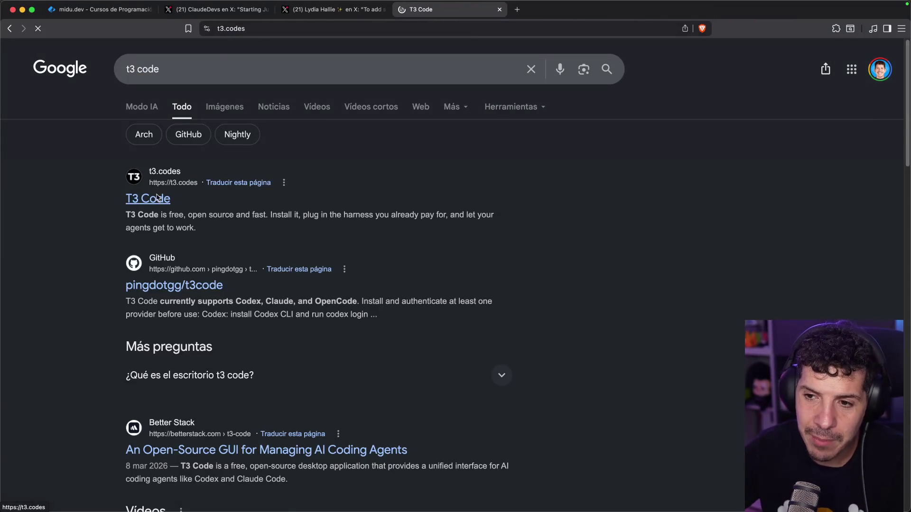
# Step: Scroll through the t3.codes landing page and back up, then close the tab with Cmd+W
pyautogui.scroll(-5, 259, 258)
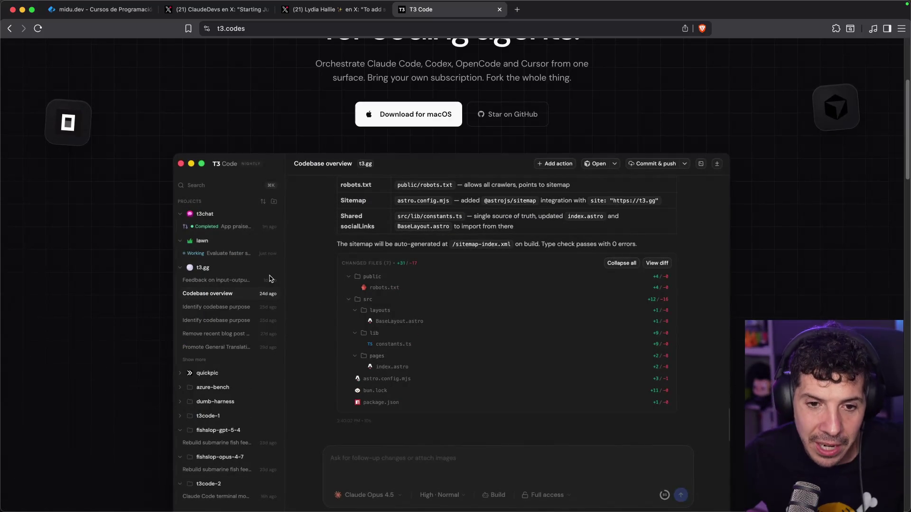
pyautogui.scroll(-10, 270, 278)
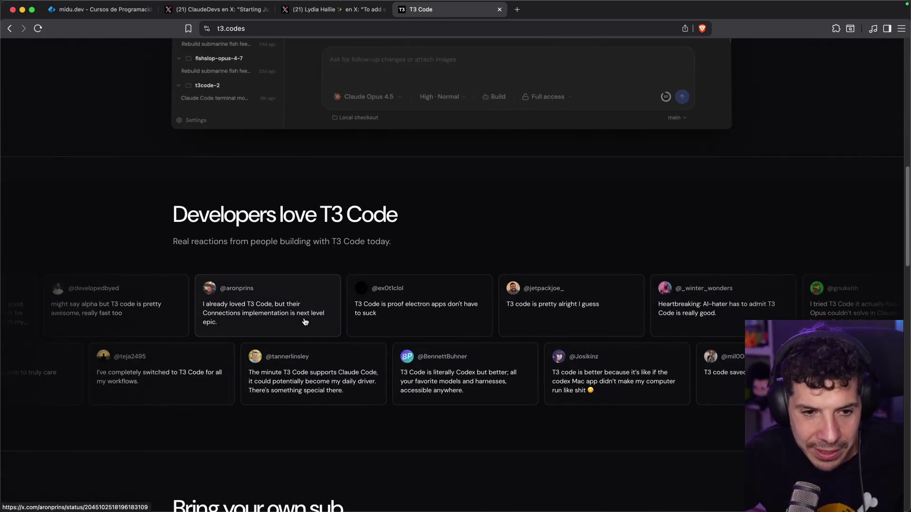
pyautogui.scroll(15, 305, 322)
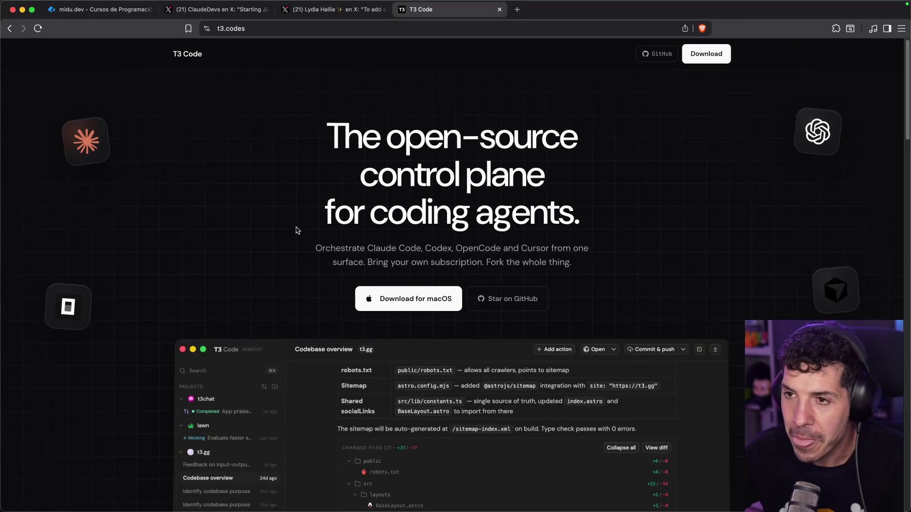
pyautogui.press('super+w')
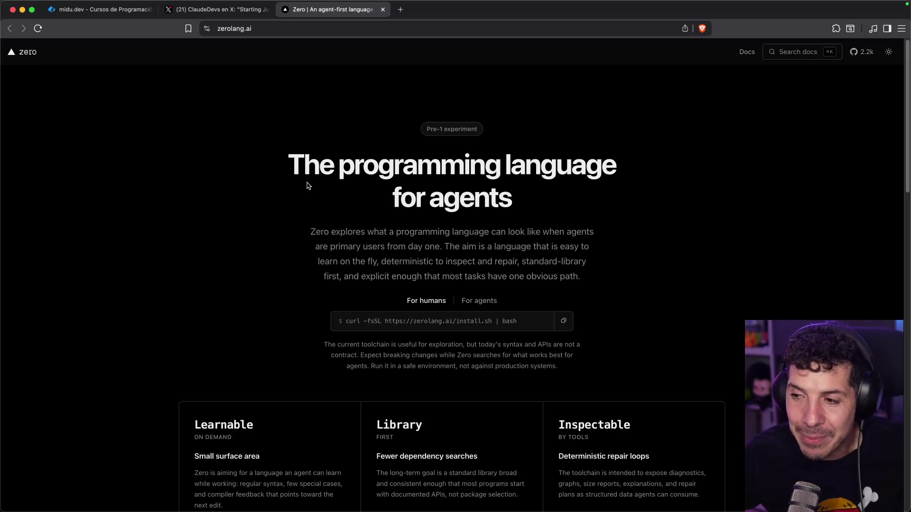
# Step: Compare the agent and human install commands, ending on the agent version
pyautogui.scroll(-2, 307, 185)
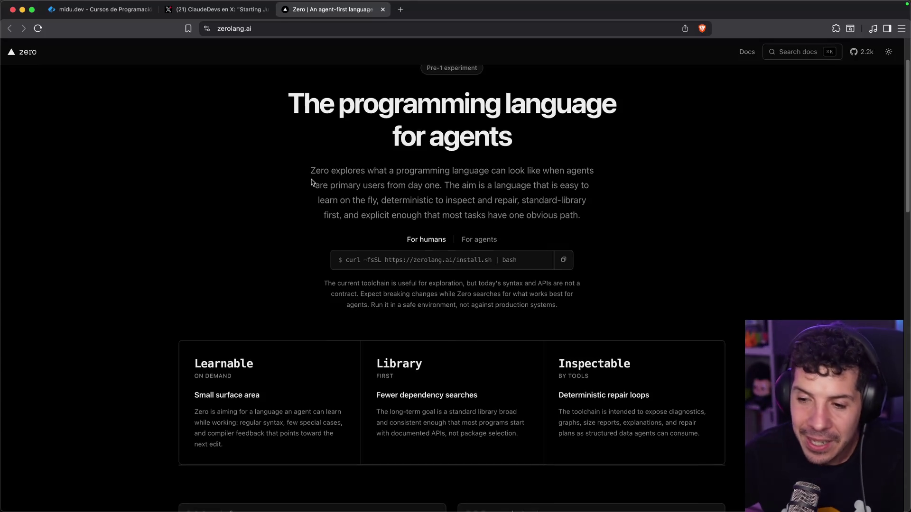
pyautogui.scroll(-1, 311, 183)
pyautogui.click(478, 227)
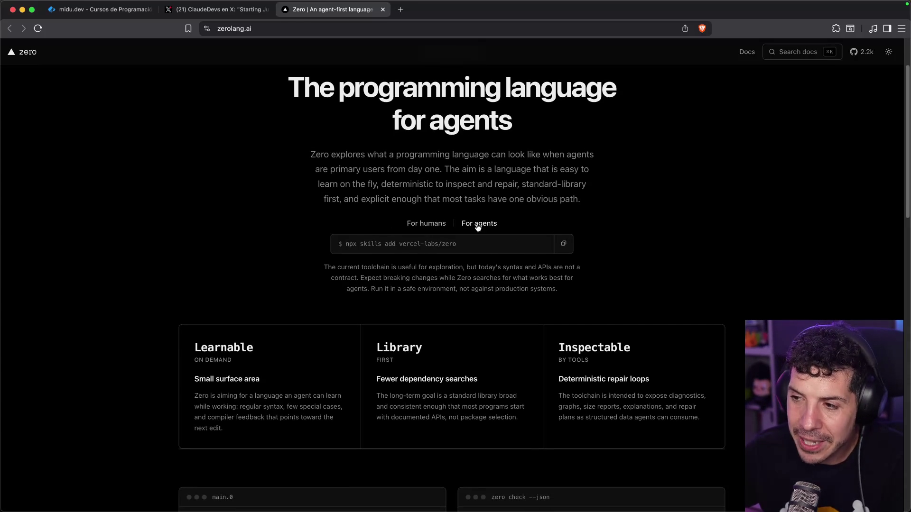
pyautogui.click(418, 224)
pyautogui.click(470, 225)
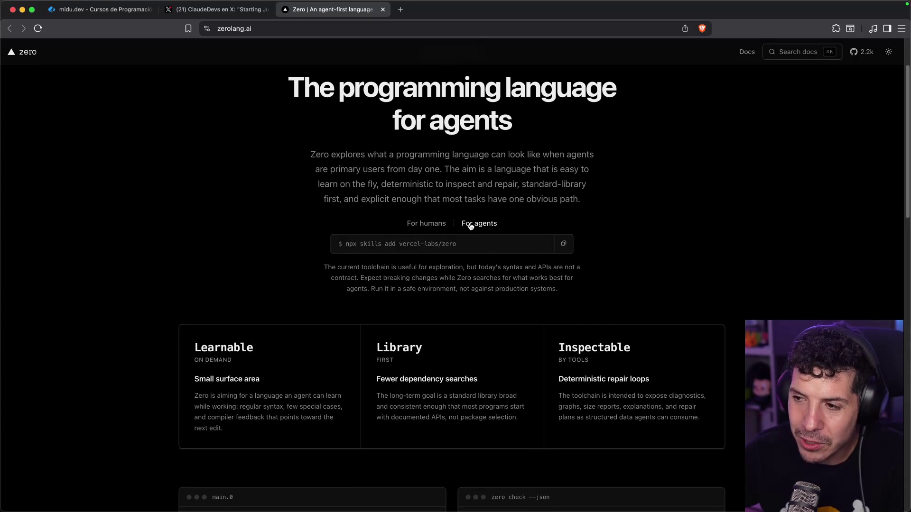
# Step: Highlight the answer() function and the answer() == 42 condition in the main.0 sample
pyautogui.scroll(-3, 317, 238)
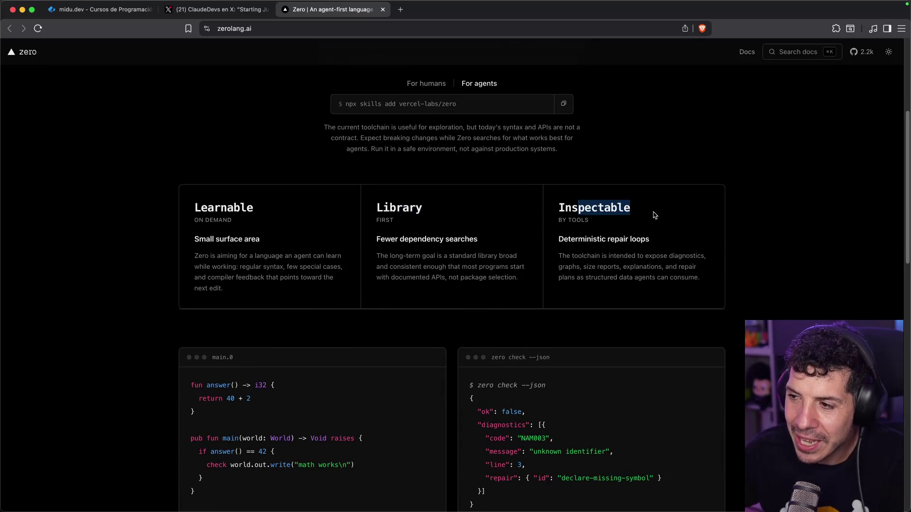
pyautogui.scroll(-5, 180, 287)
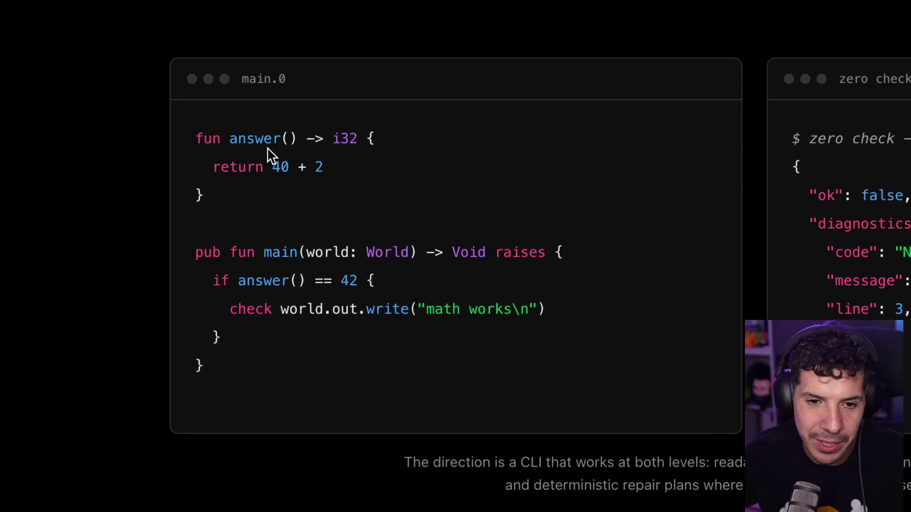
pyautogui.moveTo(174, 156)
pyautogui.mouseDown()
pyautogui.moveTo(194, 158)
pyautogui.moveTo(212, 207)
pyautogui.mouseUp()
pyautogui.click(228, 214)
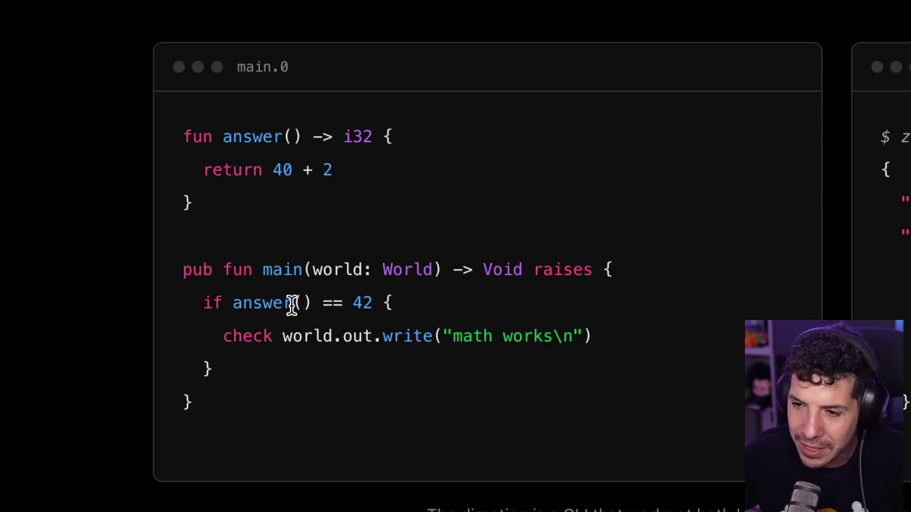
pyautogui.moveTo(232, 302); pyautogui.dragTo(393, 303)
pyautogui.click(368, 305)
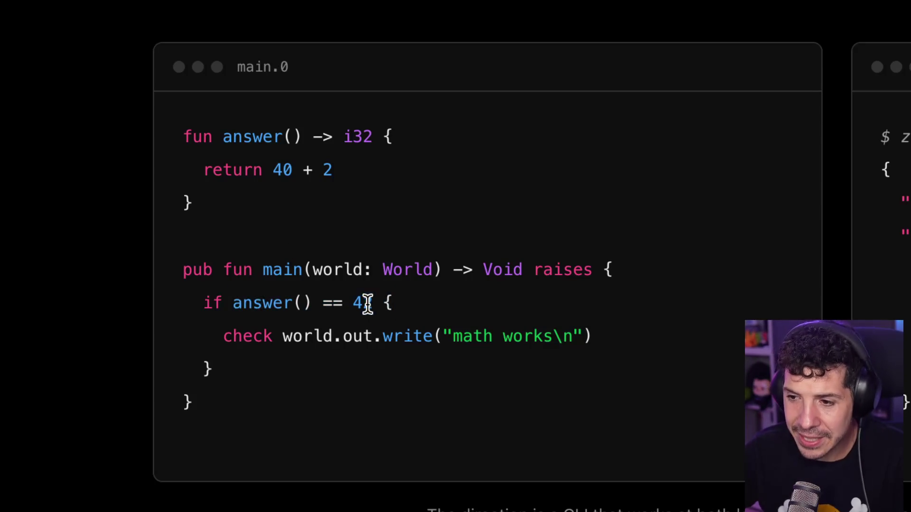
pyautogui.moveTo(232, 302)
pyautogui.mouseDown()
pyautogui.moveTo(370, 300)
pyautogui.moveTo(235, 297)
pyautogui.mouseUp()
pyautogui.click(236, 297)
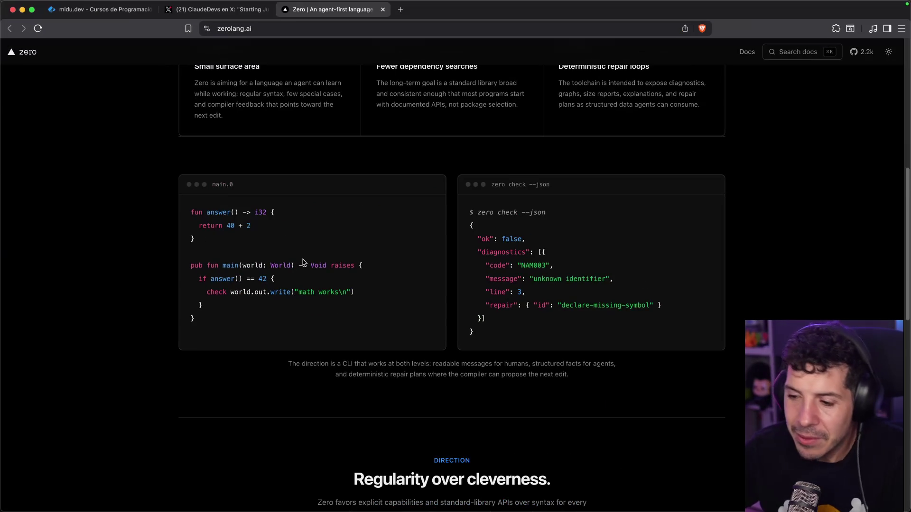
# Step: Open the Vercel Labs GitHub organization page from the GitHub 2.2k header link
pyautogui.scroll(-10, 285, 265)
pyautogui.scroll(4, 223, 224)
pyautogui.scroll(15, 232, 223)
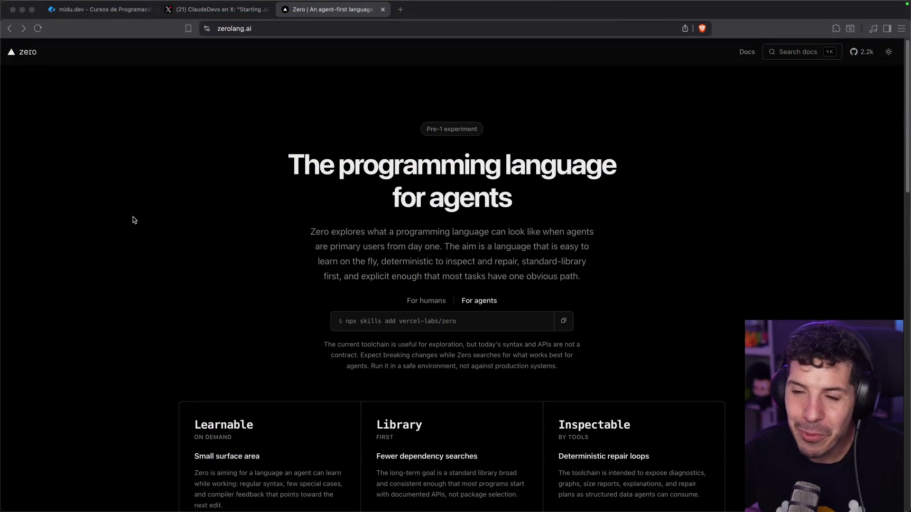
pyautogui.click(216, 196)
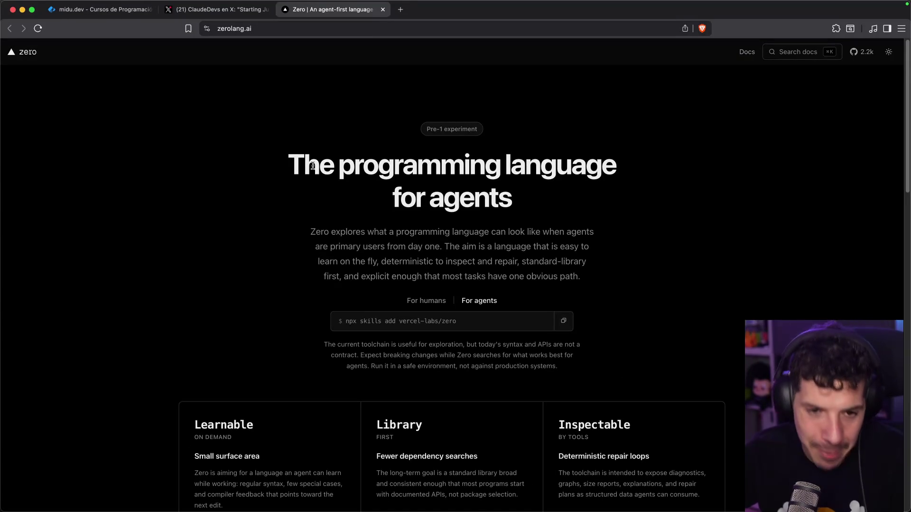
pyautogui.scroll(-8, 212, 223)
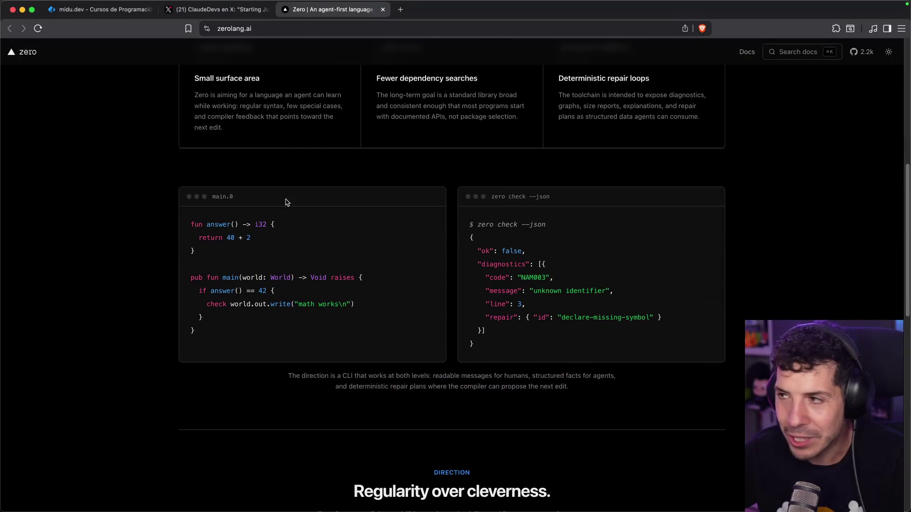
pyautogui.click(863, 51)
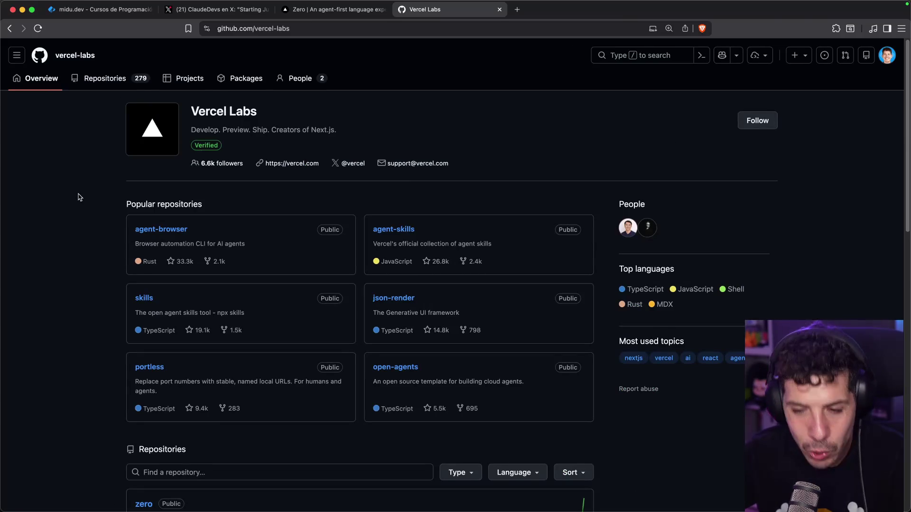
# Step: Scroll down the vercel-labs page to review its repositories, including zero
pyautogui.scroll(-8, 80, 198)
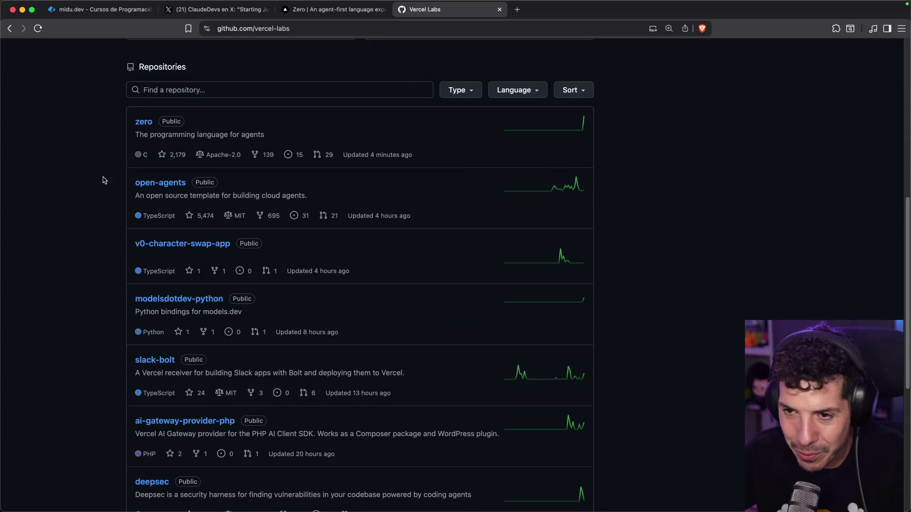
pyautogui.scroll(-6, 104, 181)
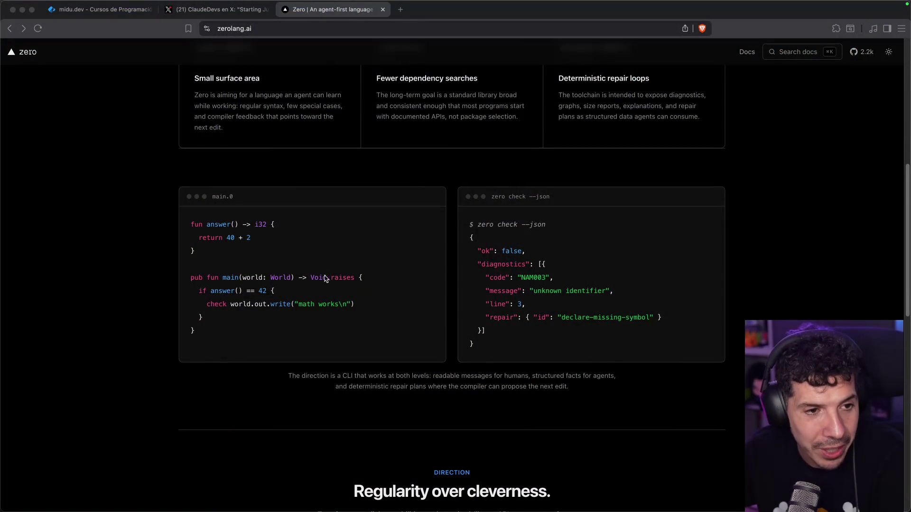
# Step: Scroll to 'Explore with us' and back, then open the Getting Started page from Docs
pyautogui.scroll(-10, 258, 280)
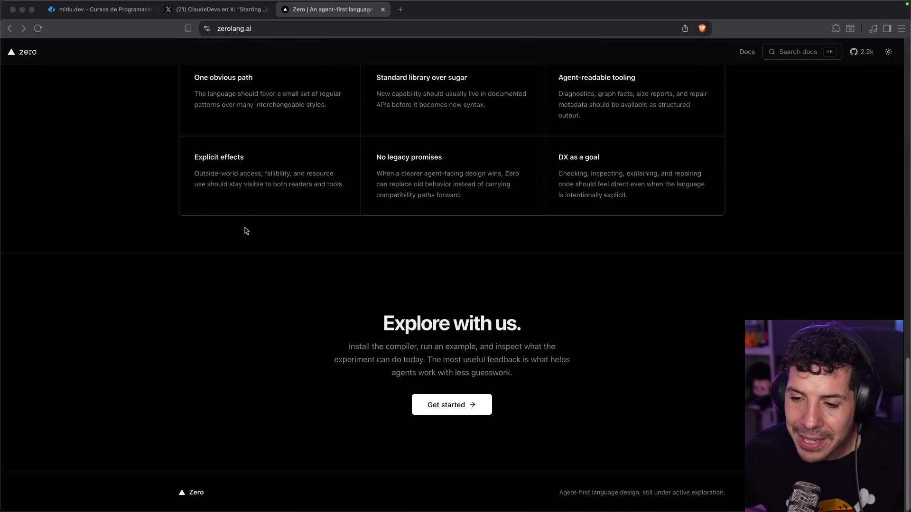
pyautogui.scroll(15, 247, 228)
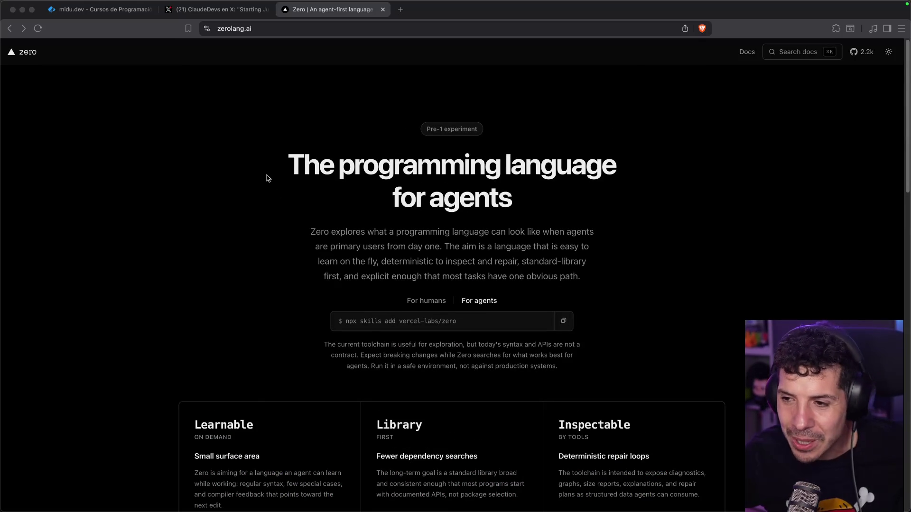
pyautogui.click(747, 53)
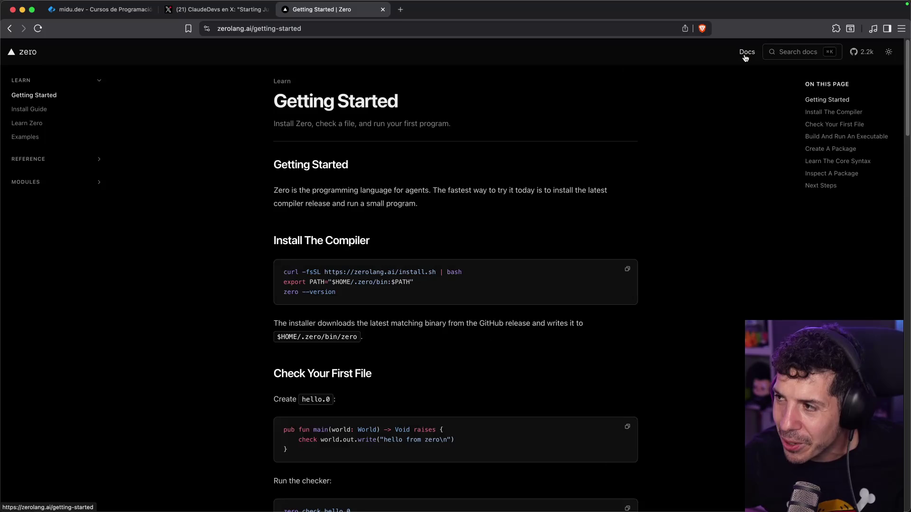
# Step: Read the Install Guide and Learn Zero tour, then return to the zerolang.ai homepage via the logo
pyautogui.click(72, 114)
pyautogui.click(59, 125)
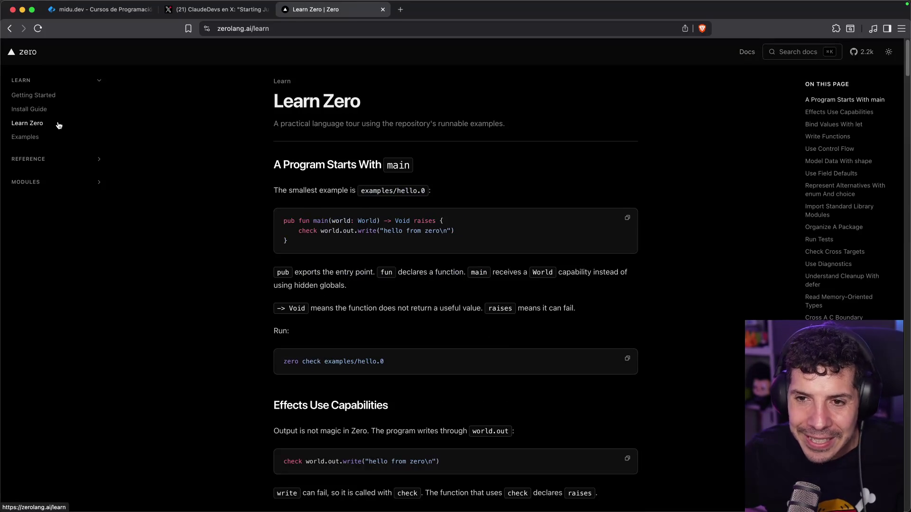
pyautogui.scroll(-1, 288, 209)
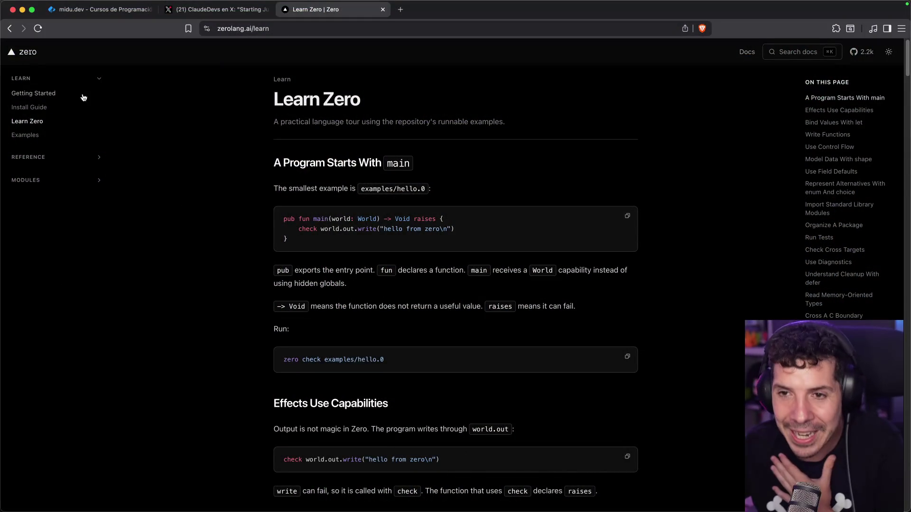
pyautogui.click(29, 53)
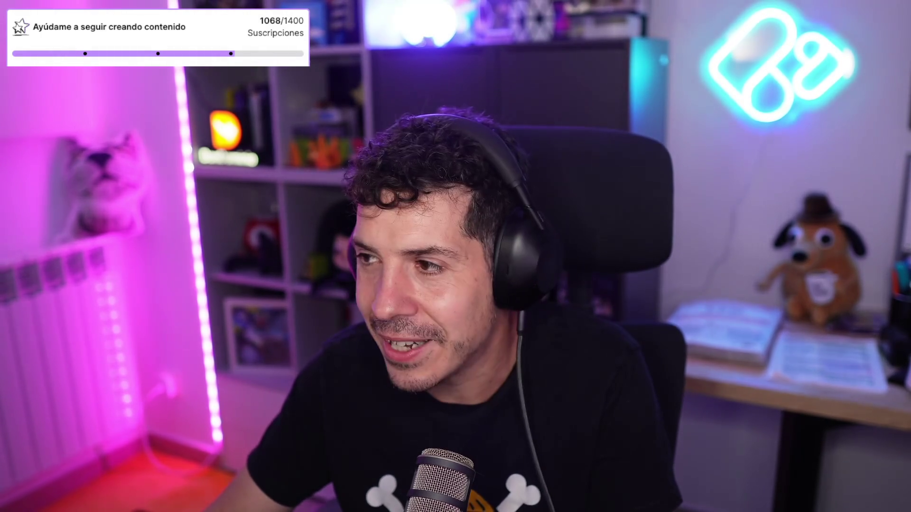
# Step: Scroll down to the vinext README Quick start section and back to the top
pyautogui.scroll(-10, 140, 233)
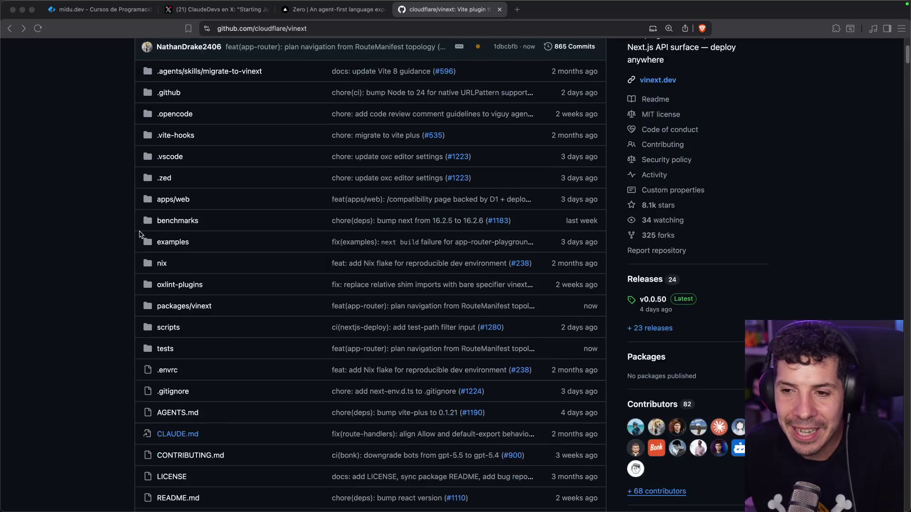
pyautogui.scroll(-5, 140, 232)
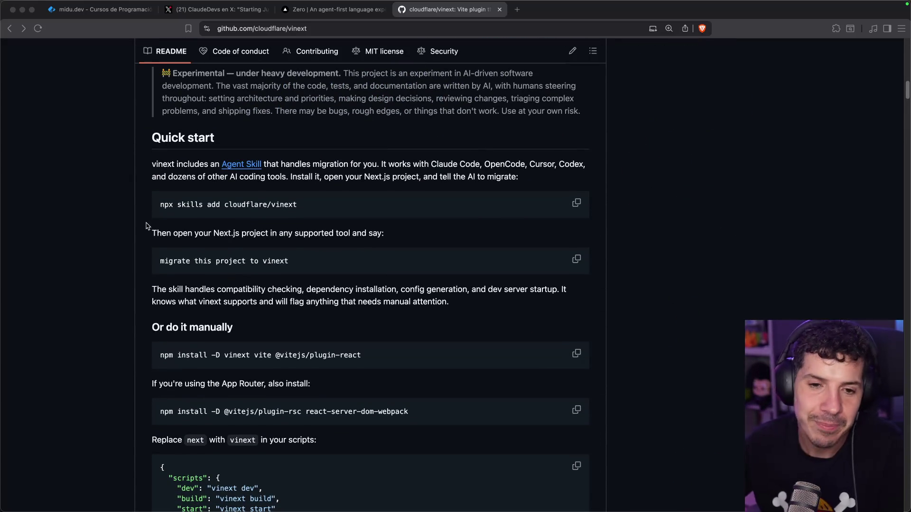
pyautogui.scroll(1, 205, 191)
pyautogui.scroll(15, 205, 191)
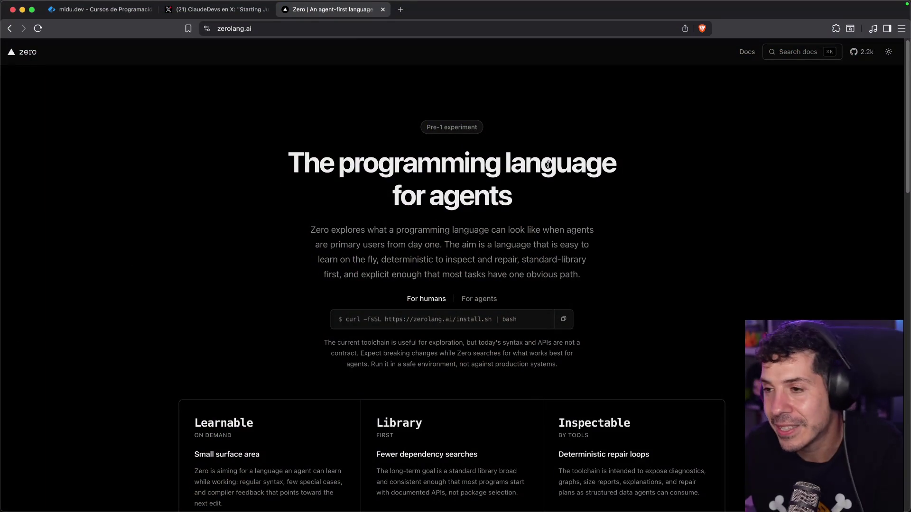
# Step: Scroll the zerolang.ai homepage down to the 'Regularity over cleverness' principles and back up
pyautogui.scroll(-10, 368, 120)
pyautogui.scroll(-1, 369, 120)
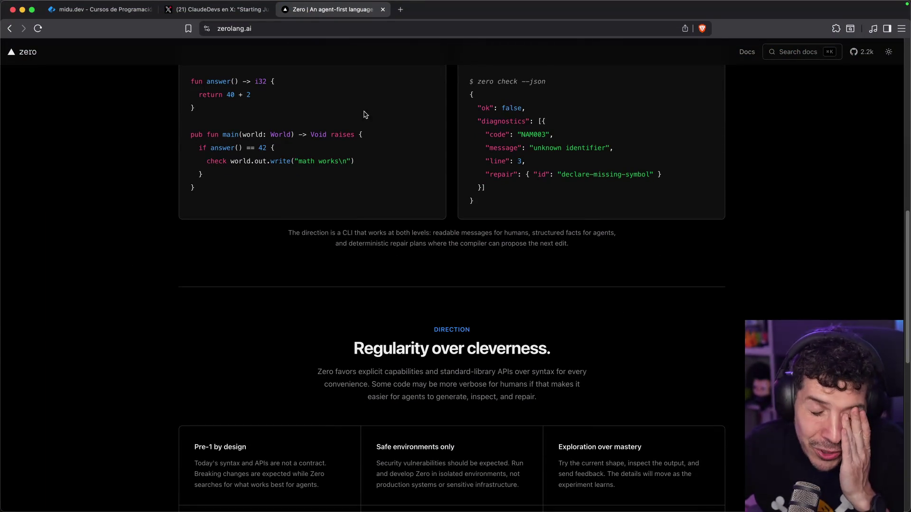
pyautogui.scroll(-10, 167, 147)
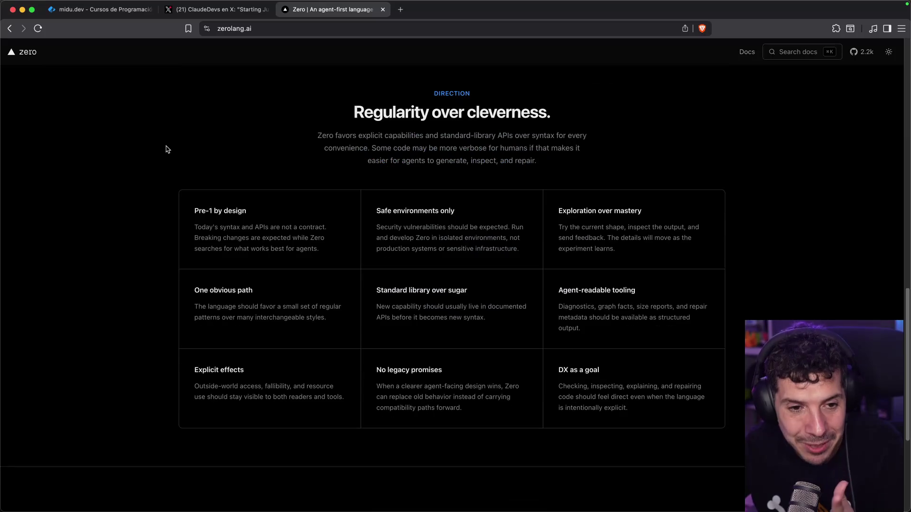
pyautogui.scroll(10, 154, 166)
pyautogui.scroll(10, 112, 169)
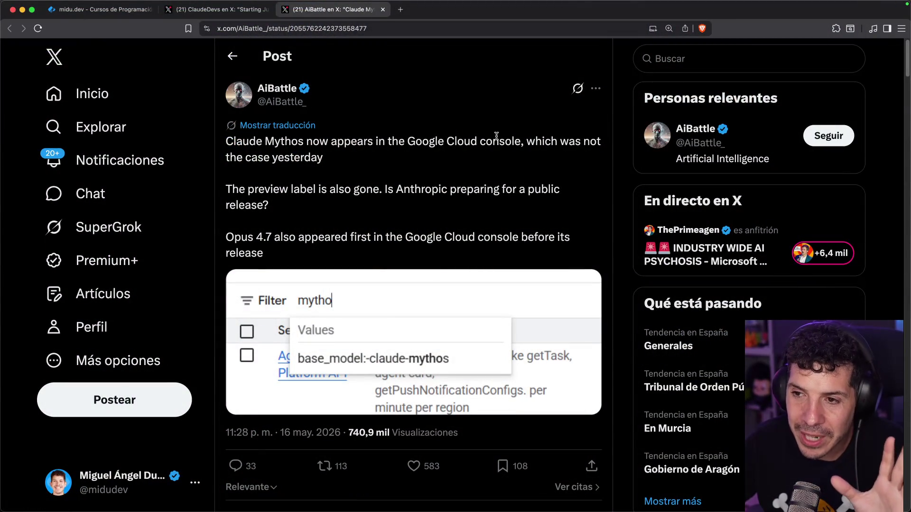
# Step: Enlarge the Claude Mythos Google Cloud console screenshot, then close the media viewer
pyautogui.scroll(-2, 464, 153)
pyautogui.click(380, 235)
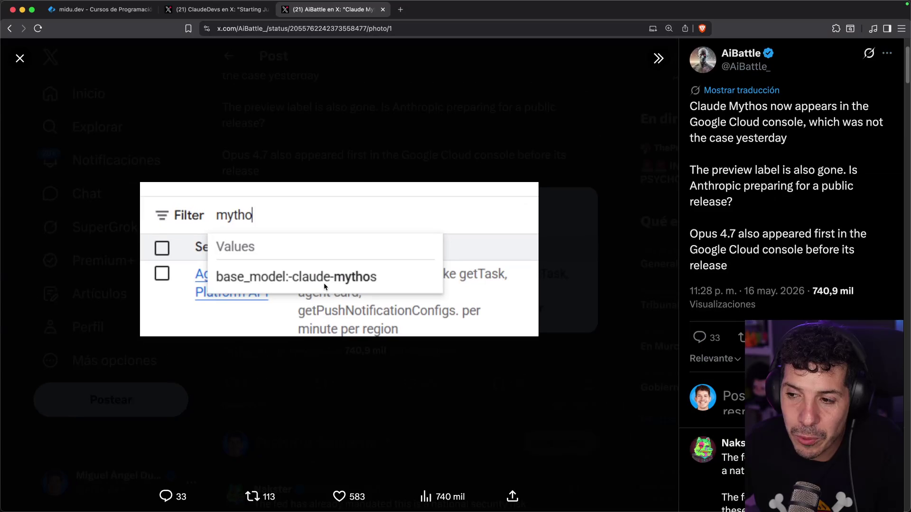
pyautogui.click(365, 146)
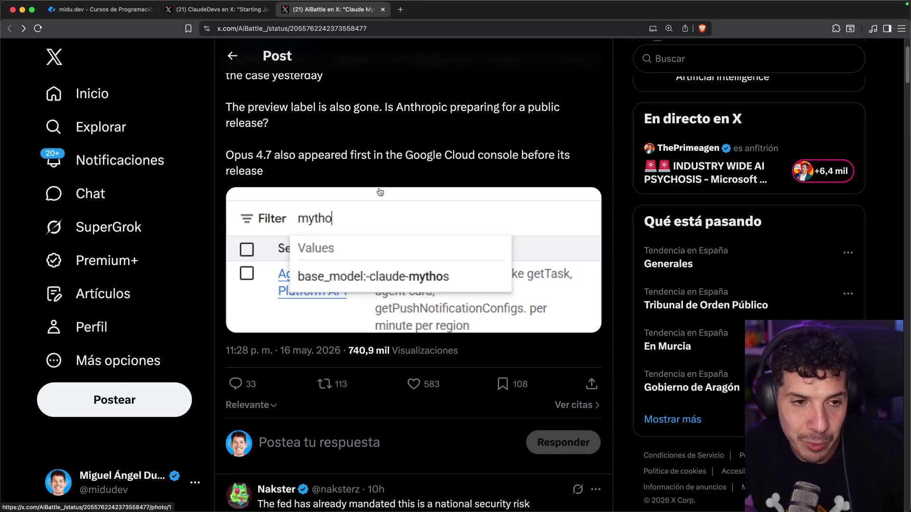
# Step: Open the quoted reply linking the YouTube interview with the Head of Claude Code
pyautogui.scroll(-5, 380, 191)
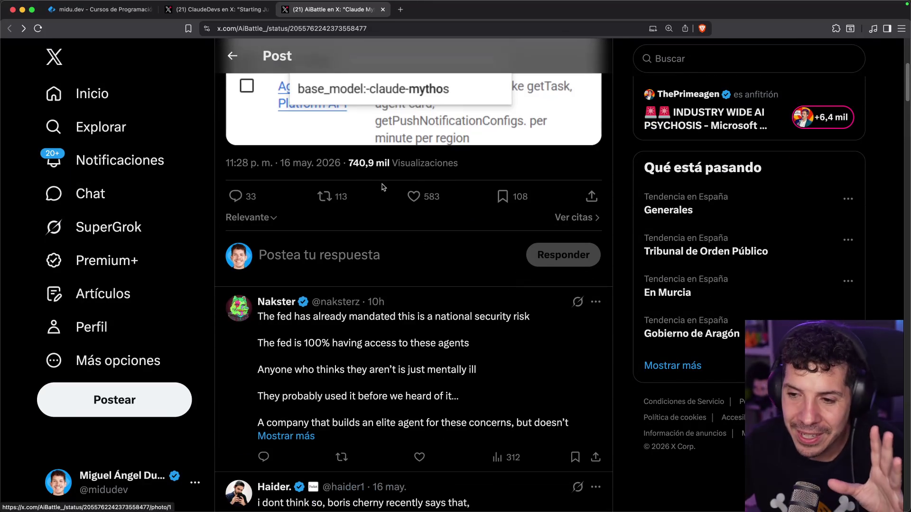
pyautogui.scroll(5, 497, 190)
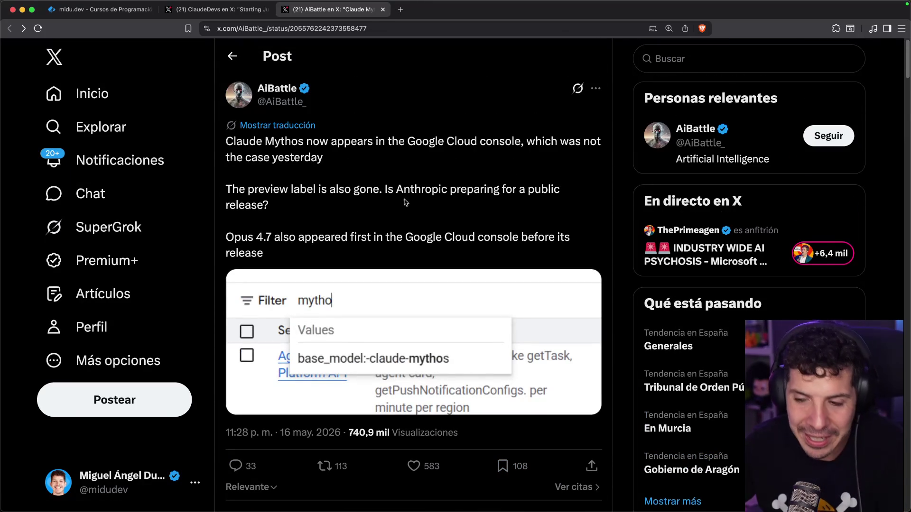
pyautogui.scroll(-15, 401, 167)
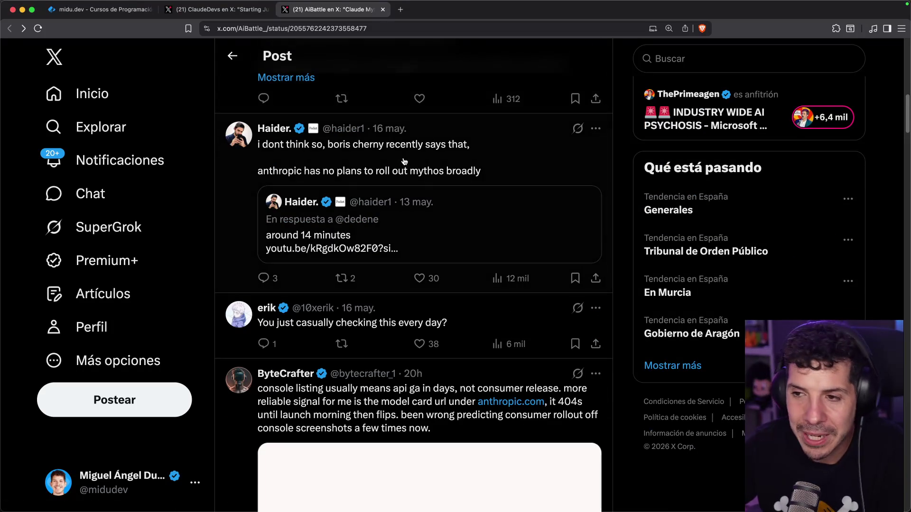
pyautogui.click(366, 228)
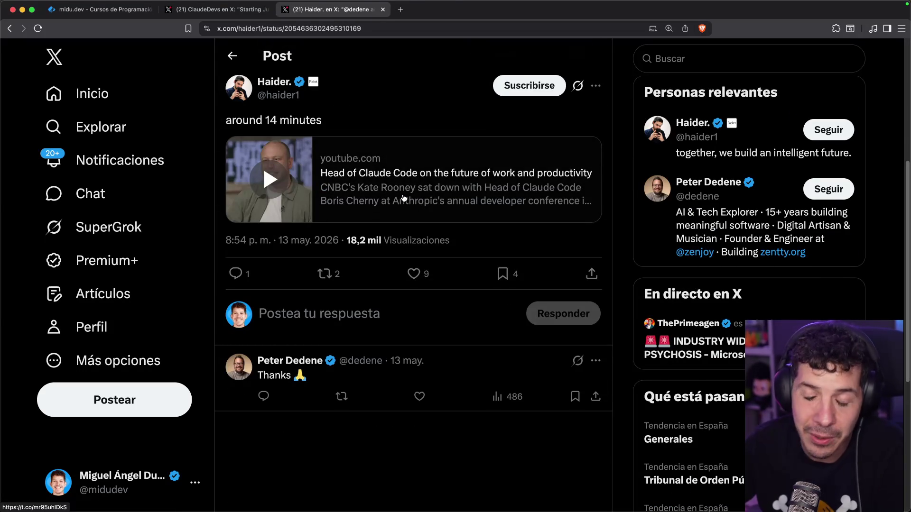
pyautogui.scroll(1, 394, 197)
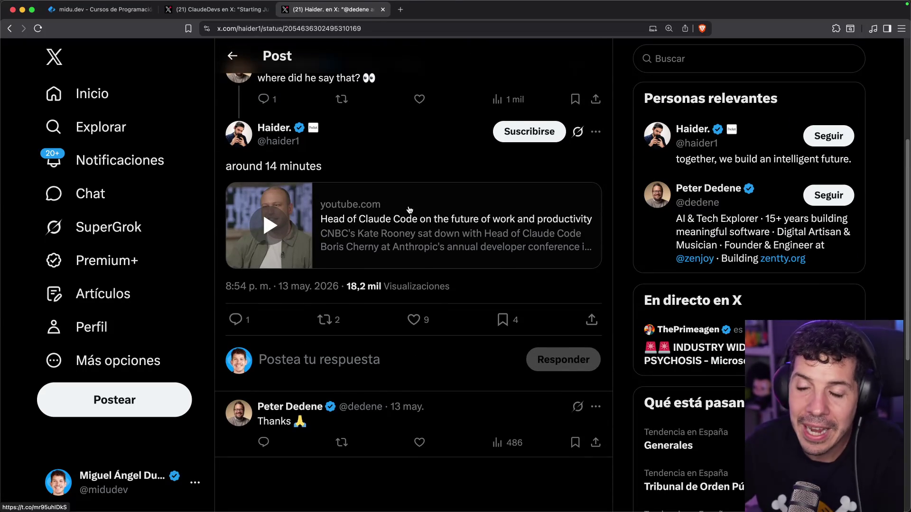
pyautogui.scroll(2, 413, 206)
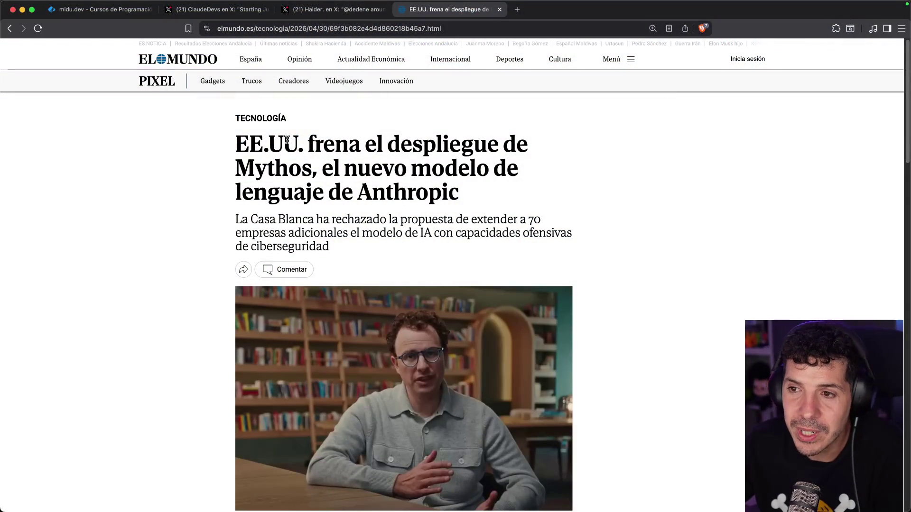
# Step: Highlight the Mythos article's headline and subtitle while reading, then scroll to its closing paragraphs
pyautogui.moveTo(283, 142); pyautogui.dragTo(341, 142)
pyautogui.moveTo(497, 153); pyautogui.dragTo(401, 169)
pyautogui.click(281, 190)
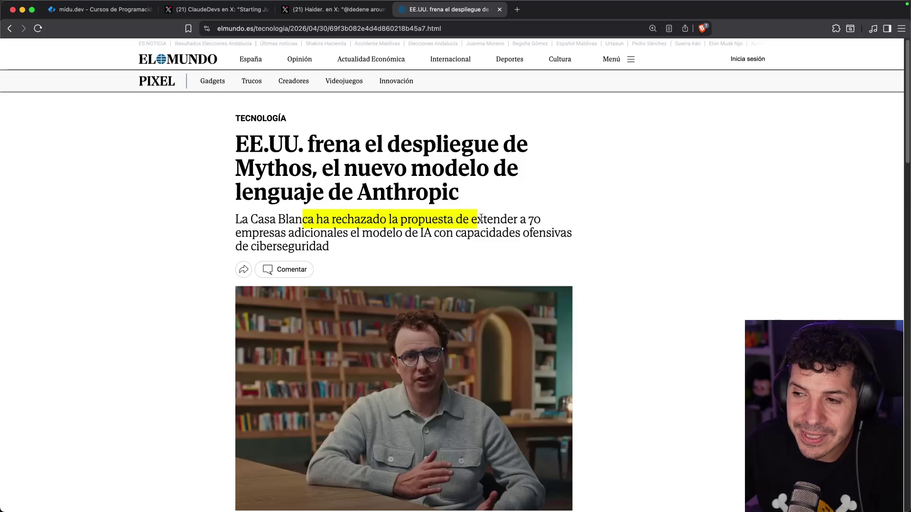
pyautogui.moveTo(491, 216); pyautogui.dragTo(366, 237)
pyautogui.moveTo(457, 233); pyautogui.dragTo(528, 229)
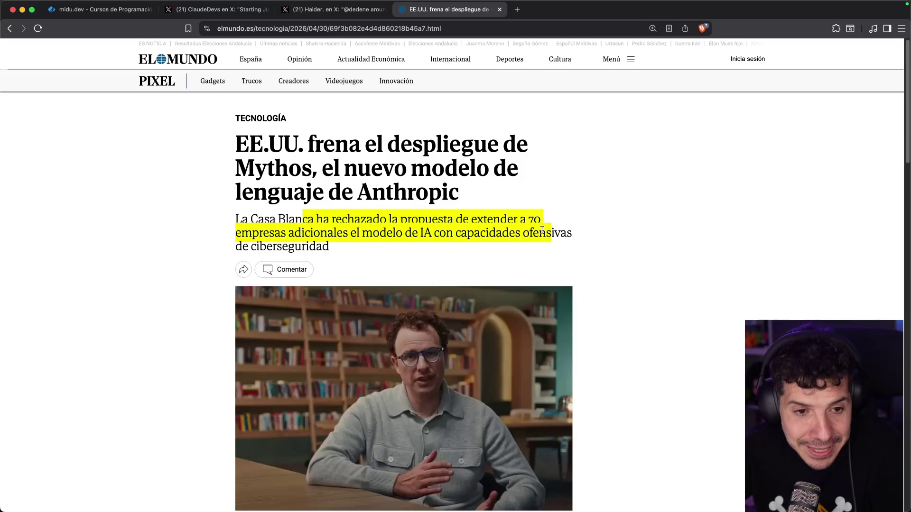
pyautogui.scroll(-20, 542, 231)
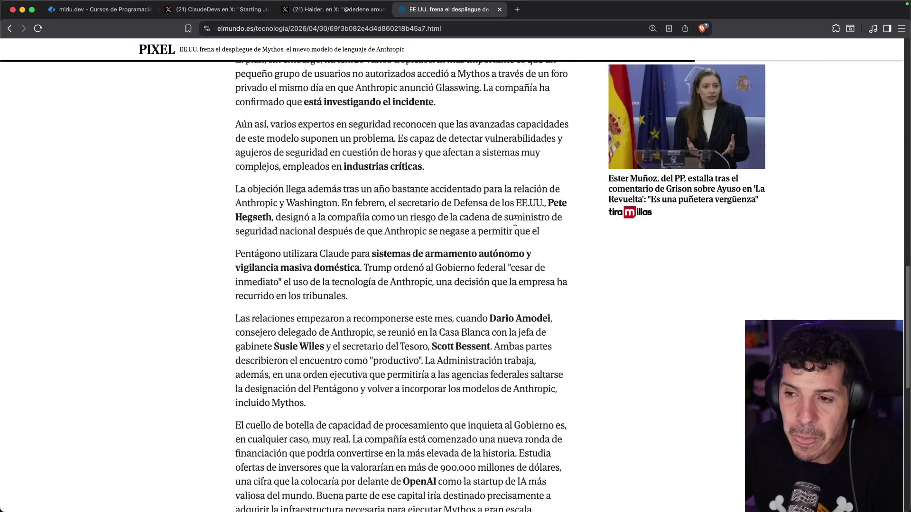
pyautogui.scroll(-3, 514, 223)
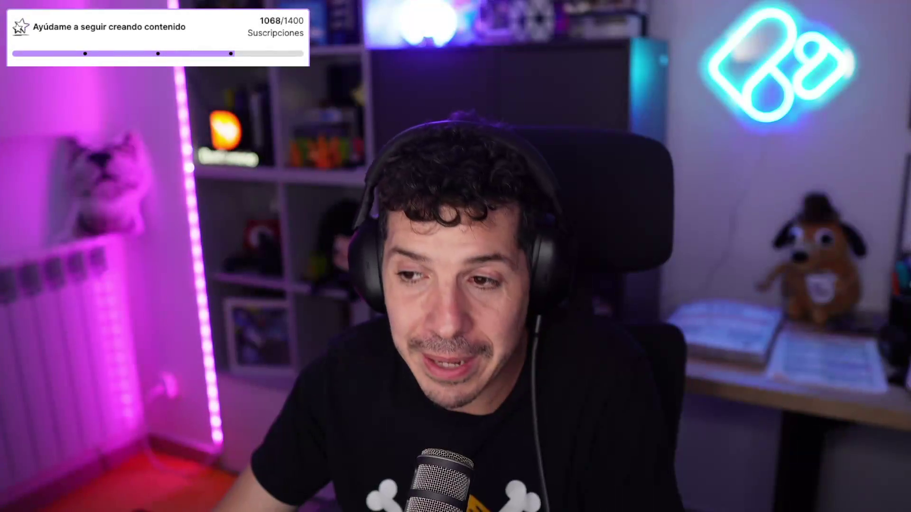